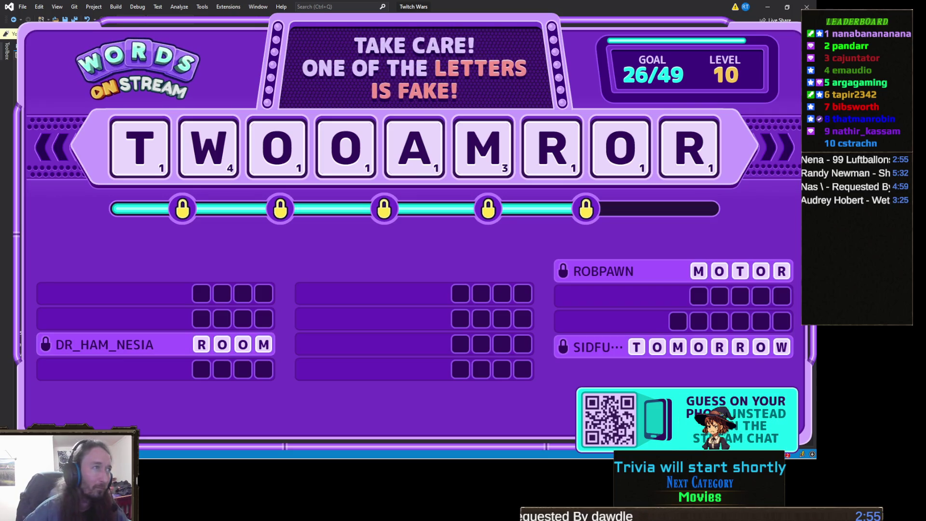
# - Switch between the code editor and Unity, opening and then closing the build settings window
pyautogui.click(772, 12)
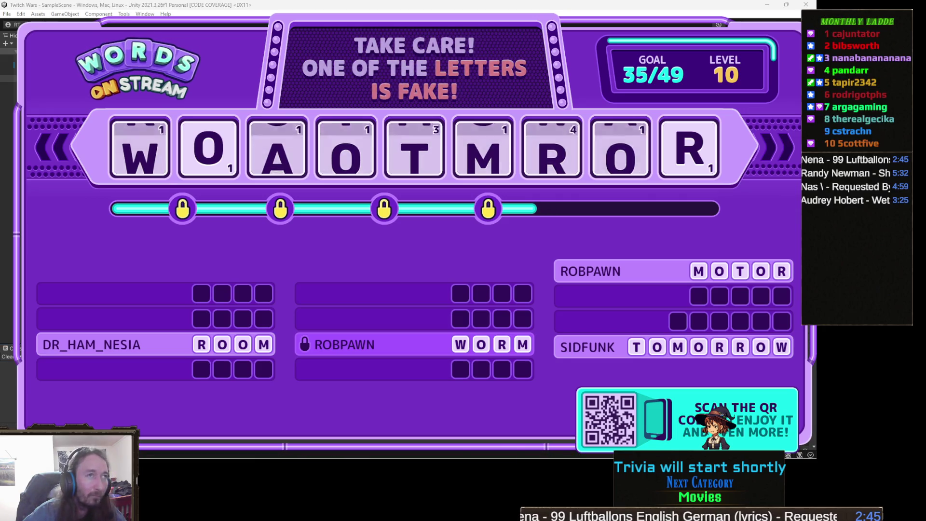
pyautogui.hotkey('alt', 'Tab')
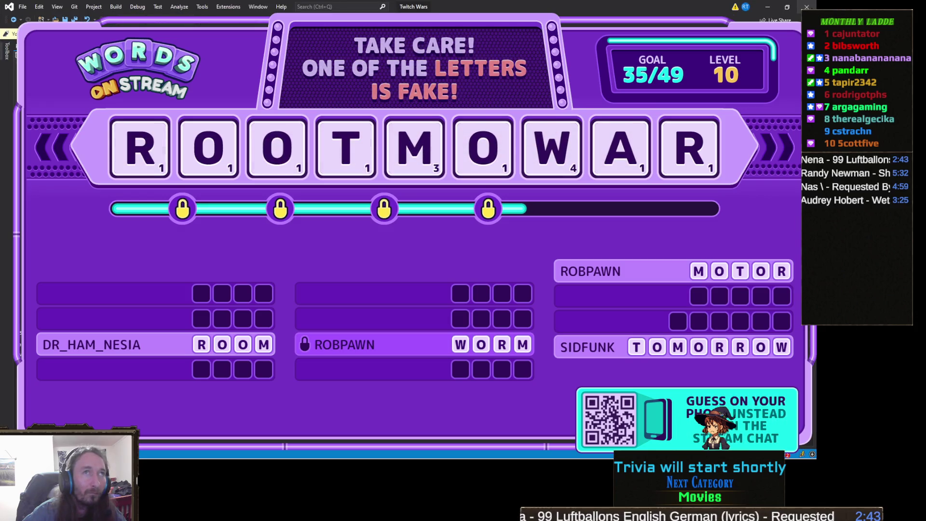
pyautogui.click(807, 7)
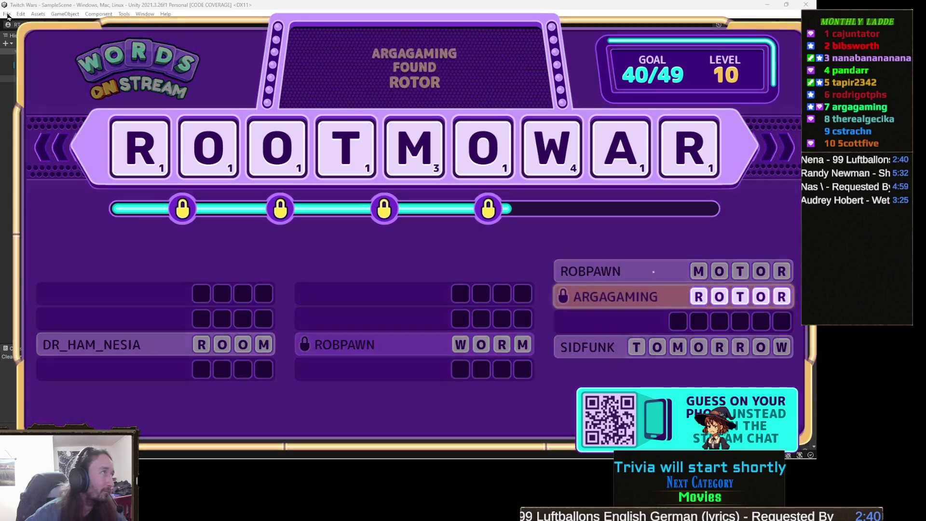
pyautogui.click(7, 14)
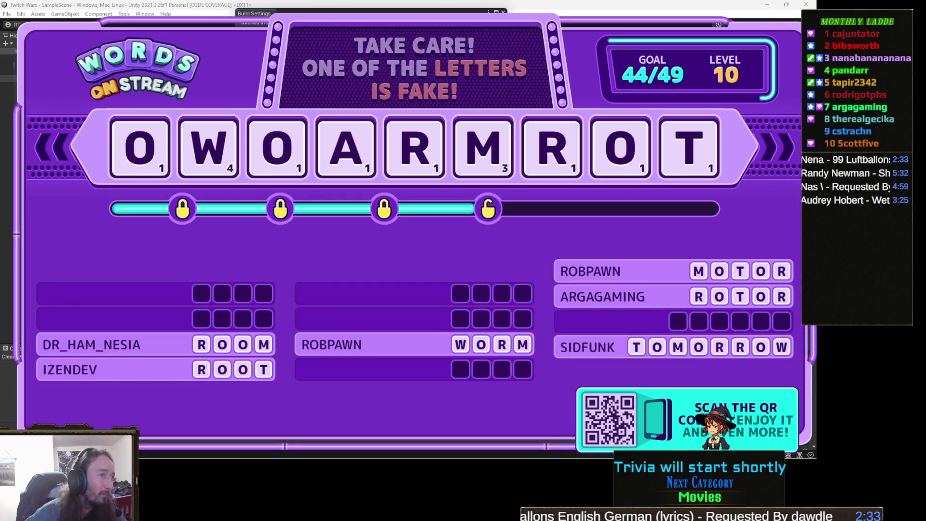
pyautogui.click(503, 11)
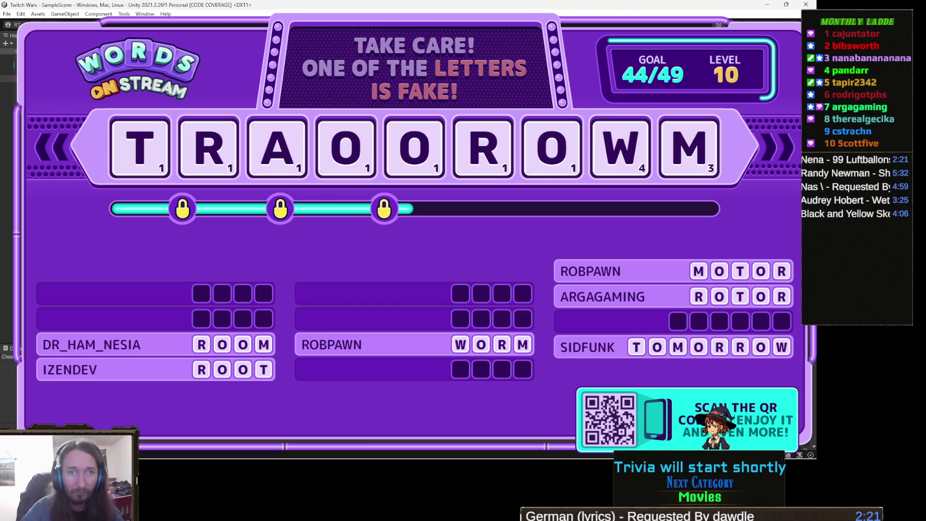
pyautogui.hotkey('alt', 'Tab')
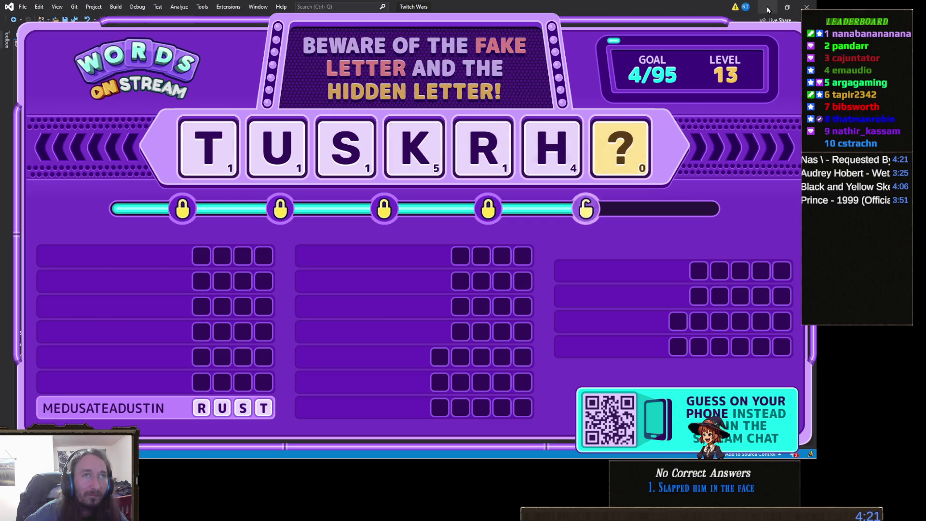
pyautogui.hotkey('alt', 'Tab')
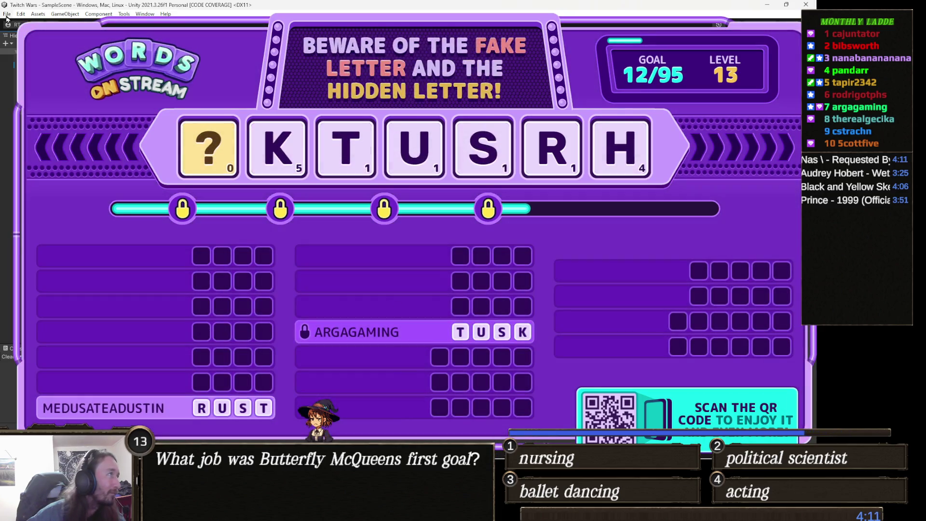
pyautogui.click(6, 14)
pyautogui.click(29, 121)
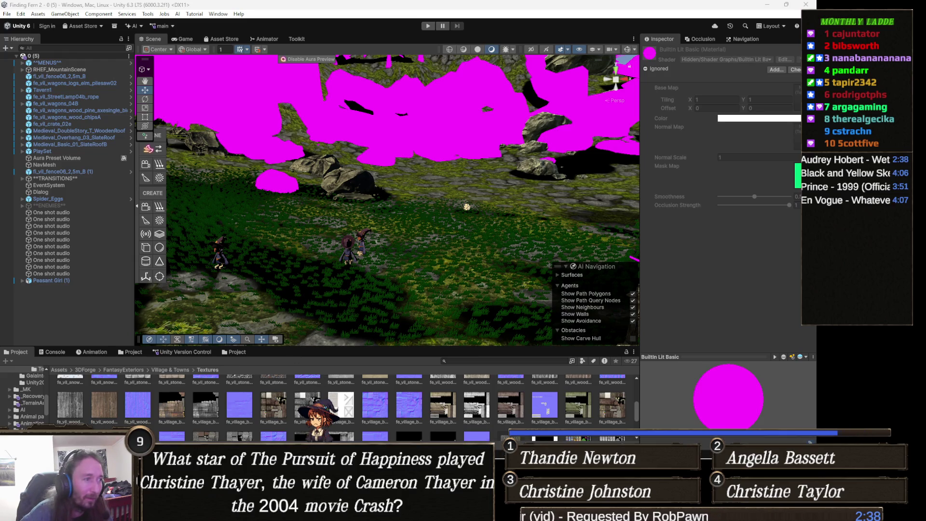
pyautogui.moveTo(358, 512)
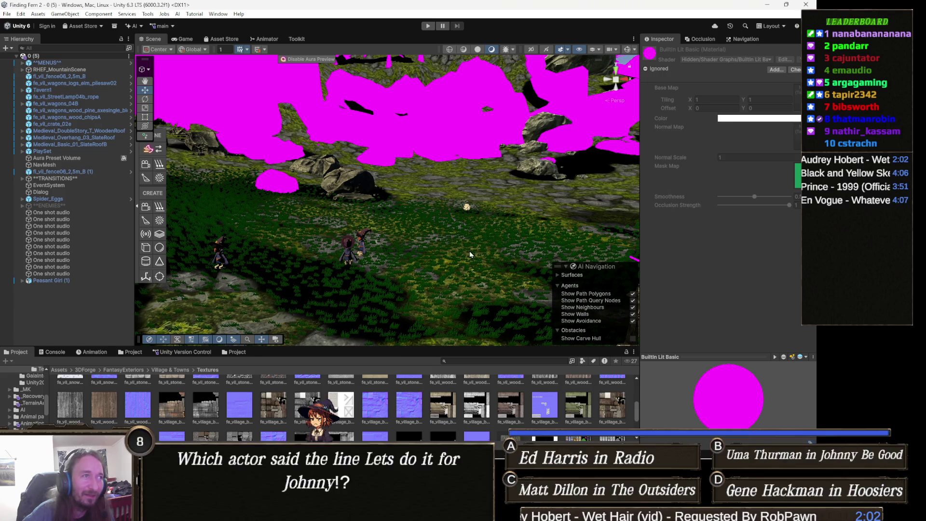
pyautogui.moveTo(471, 214)
pyautogui.mouseDown()
pyautogui.moveTo(438, 256)
pyautogui.moveTo(329, 259)
pyautogui.moveTo(370, 245)
pyautogui.moveTo(357, 251)
pyautogui.moveTo(420, 209)
pyautogui.moveTo(339, 244)
pyautogui.moveTo(362, 227)
pyautogui.mouseUp()
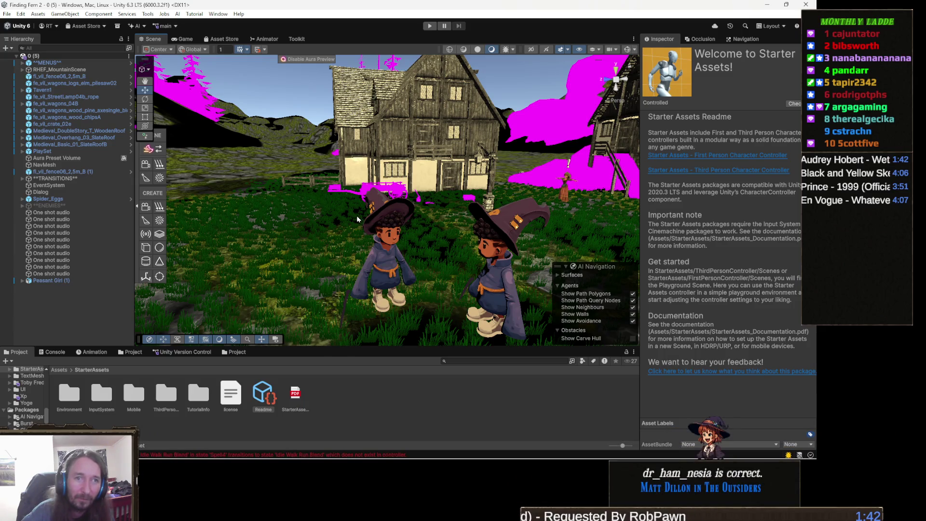
# - Tilt the Scene view down onto the two witch characters in the grass
pyautogui.moveTo(415, 195)
pyautogui.mouseDown()
pyautogui.moveTo(417, 266)
pyautogui.moveTo(394, 275)
pyautogui.mouseUp()
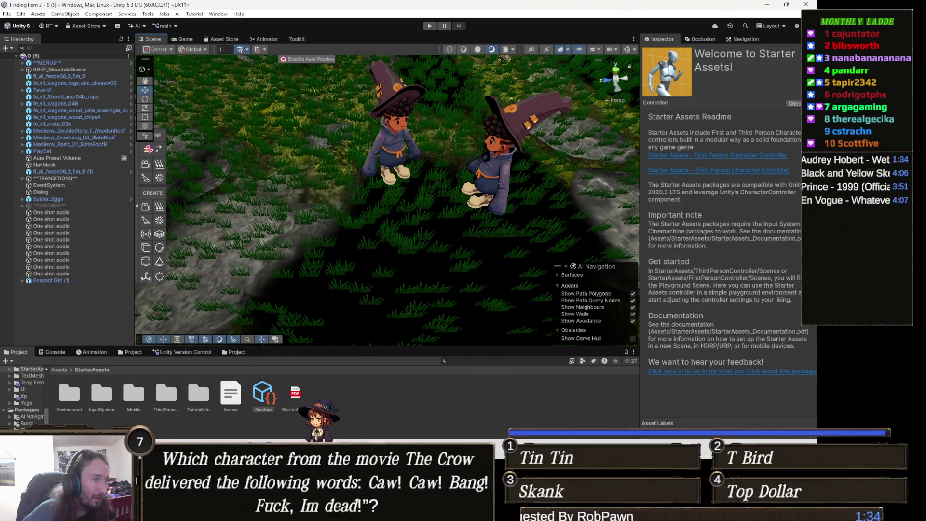
pyautogui.moveTo(358, 511)
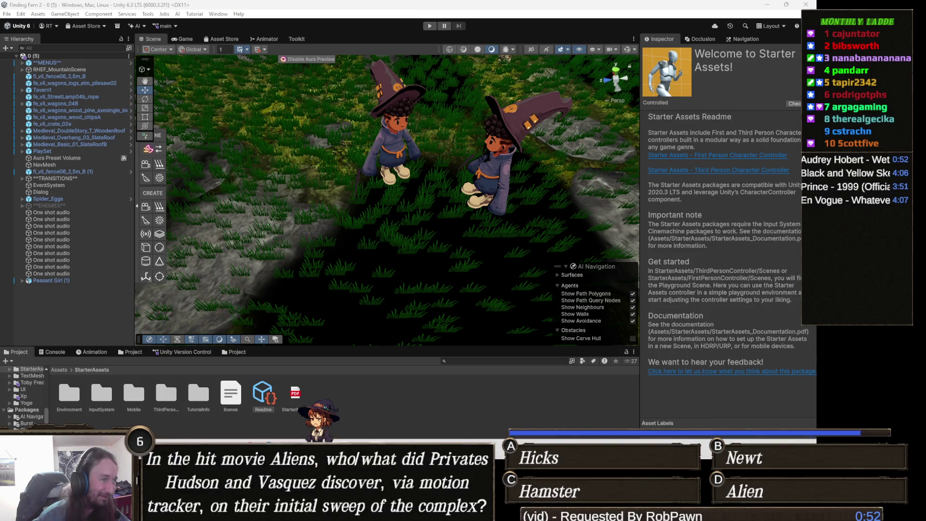
# - Close Twitch Wars, relaunch it from the TwitchGame folder, and minimize the game windows and folder
pyautogui.moveTo(359, 512)
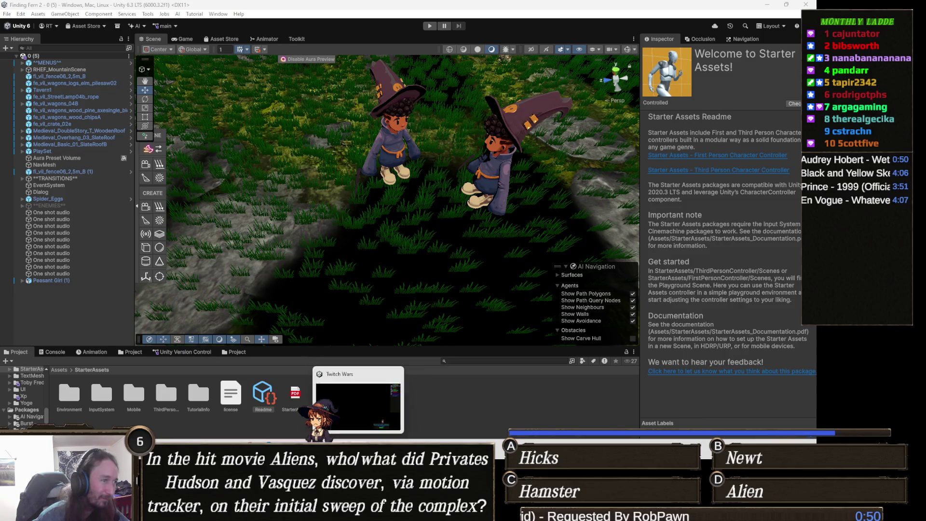
pyautogui.click(358, 511)
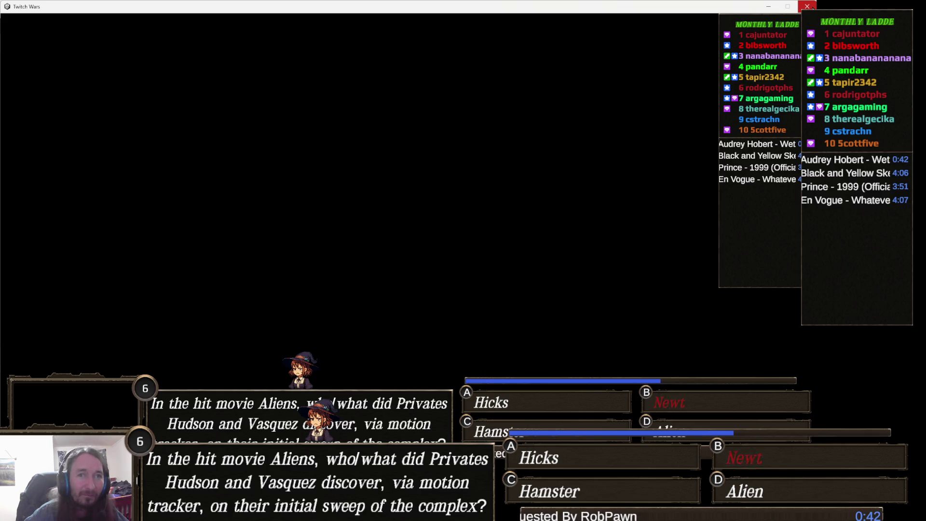
pyautogui.click(813, 6)
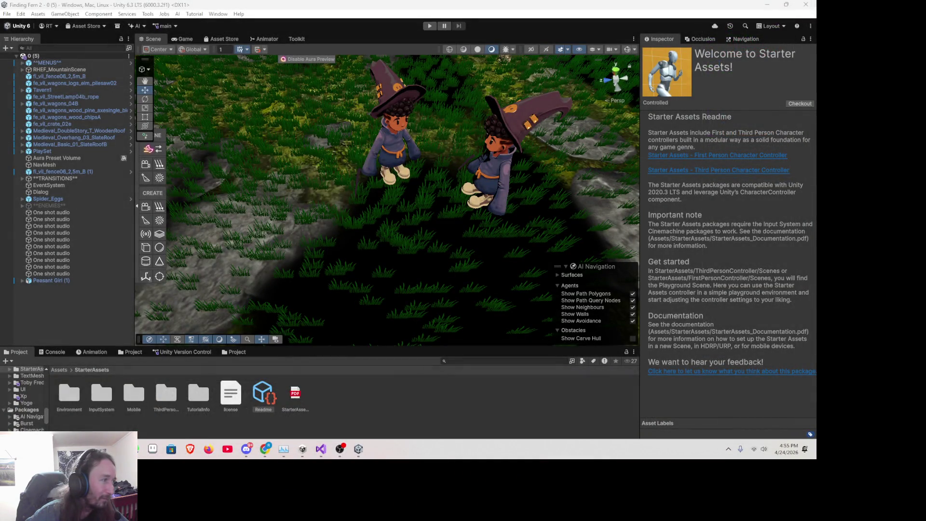
pyautogui.moveTo(85, 451)
pyautogui.click(86, 401)
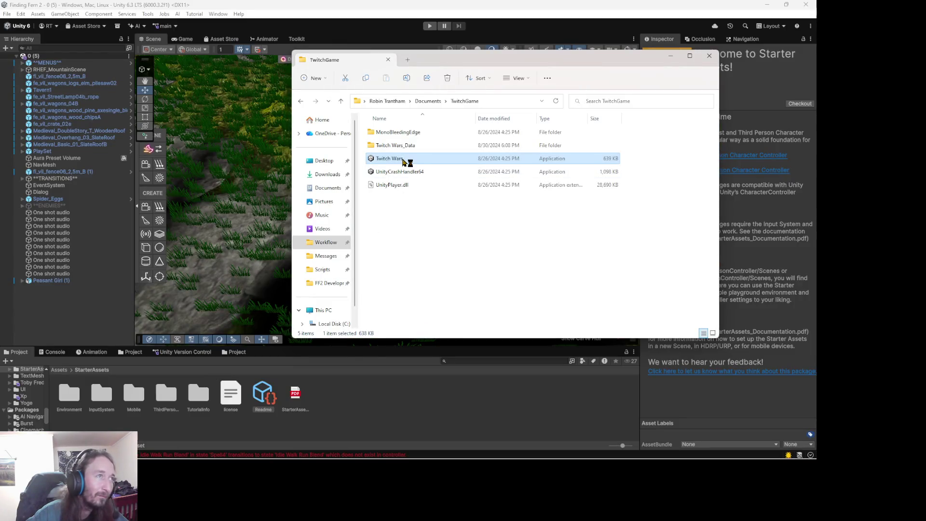
pyautogui.doubleClick(406, 159)
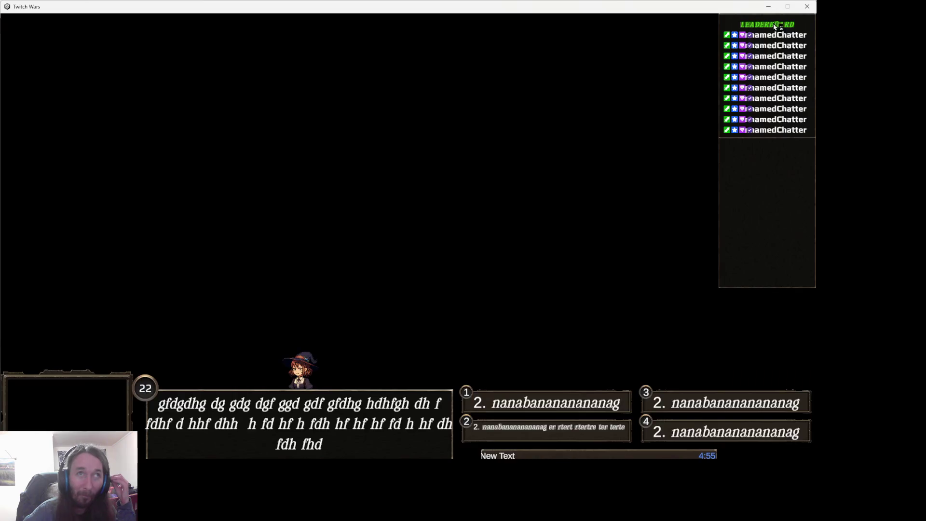
pyautogui.click(769, 9)
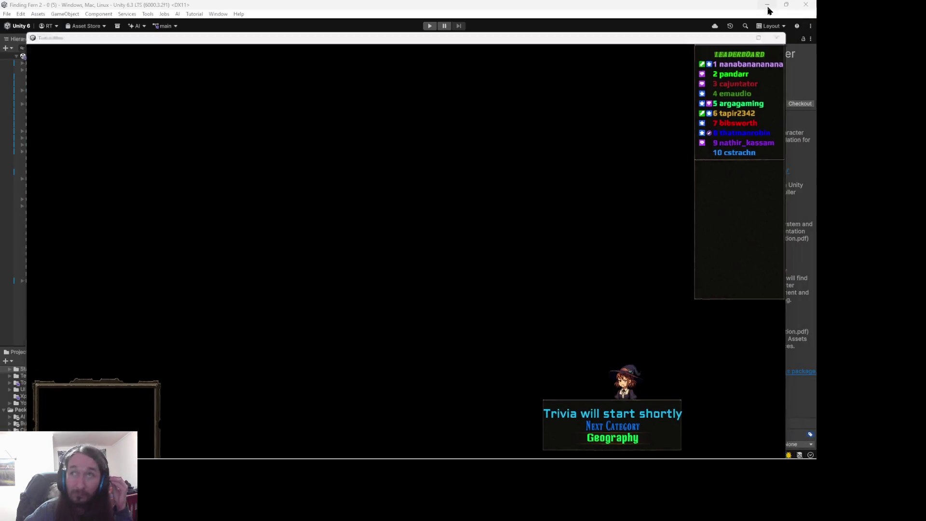
pyautogui.click(769, 9)
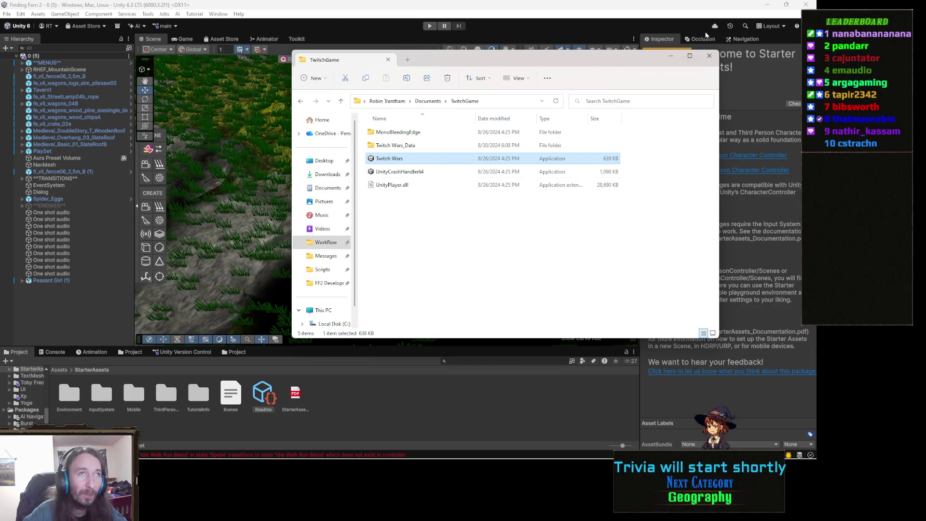
pyautogui.click(672, 57)
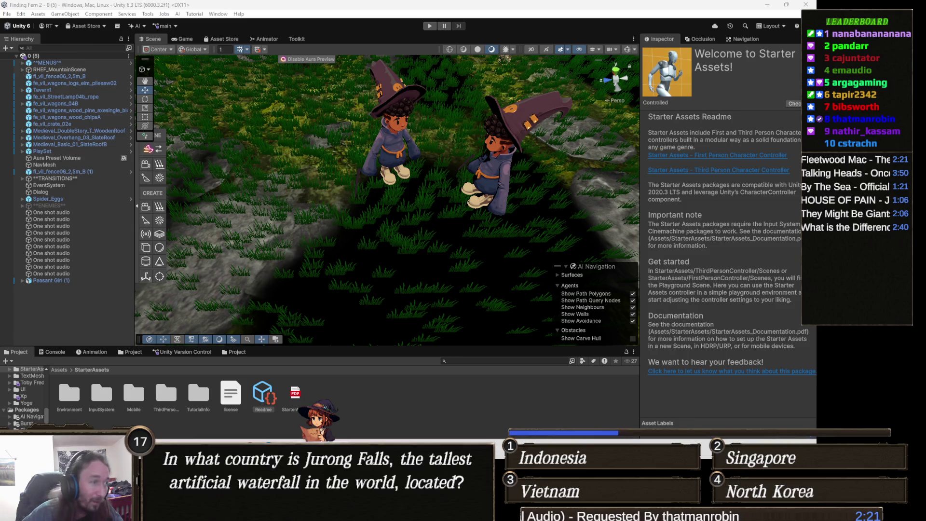
pyautogui.click(320, 453)
pyautogui.click(320, 454)
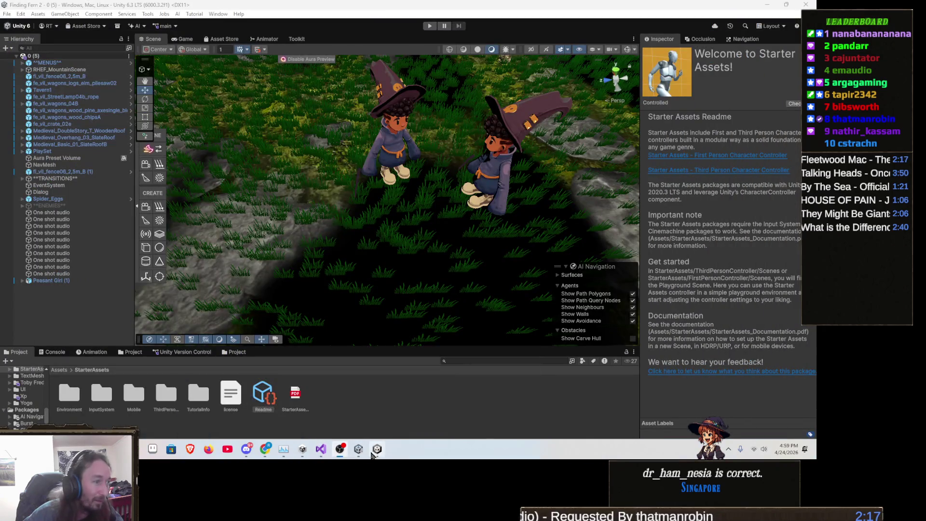
pyautogui.click(378, 451)
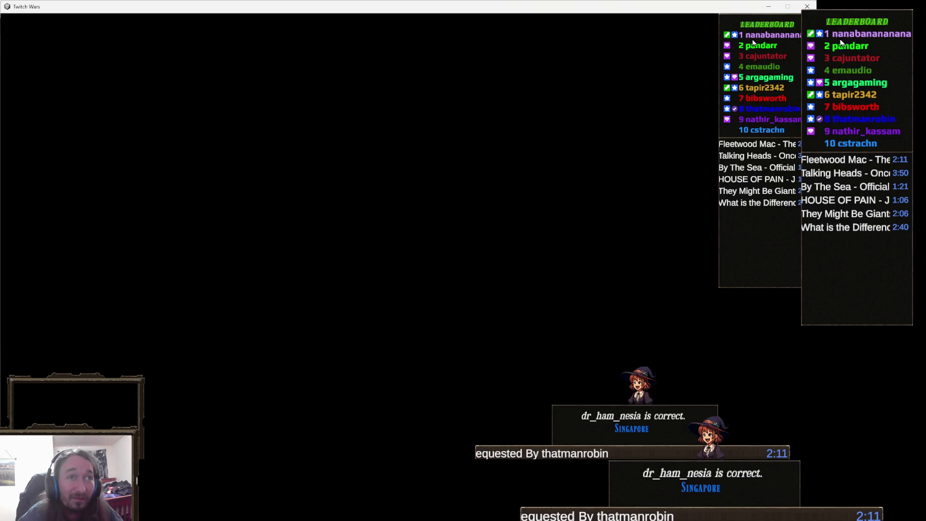
pyautogui.click(769, 6)
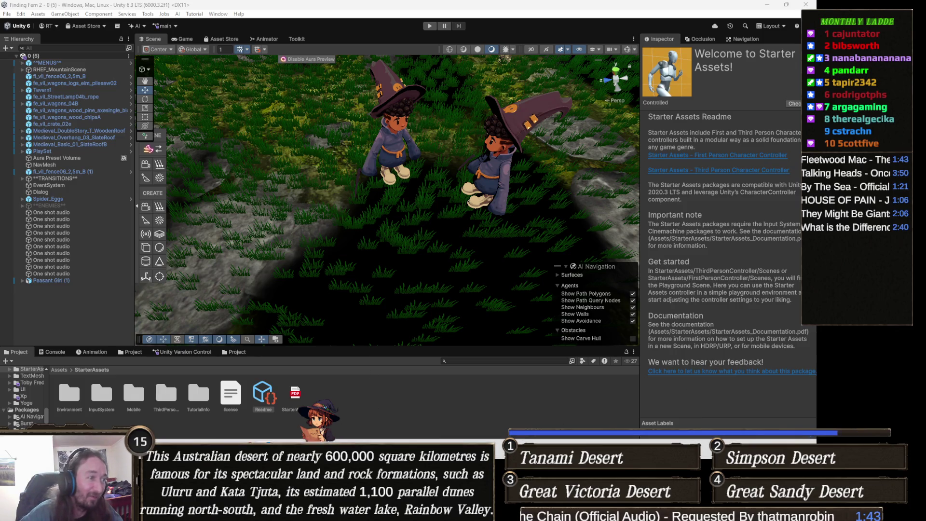
# - Select the timber house and its balcony to check their material, then select the magenta wagon
pyautogui.moveTo(340, 511)
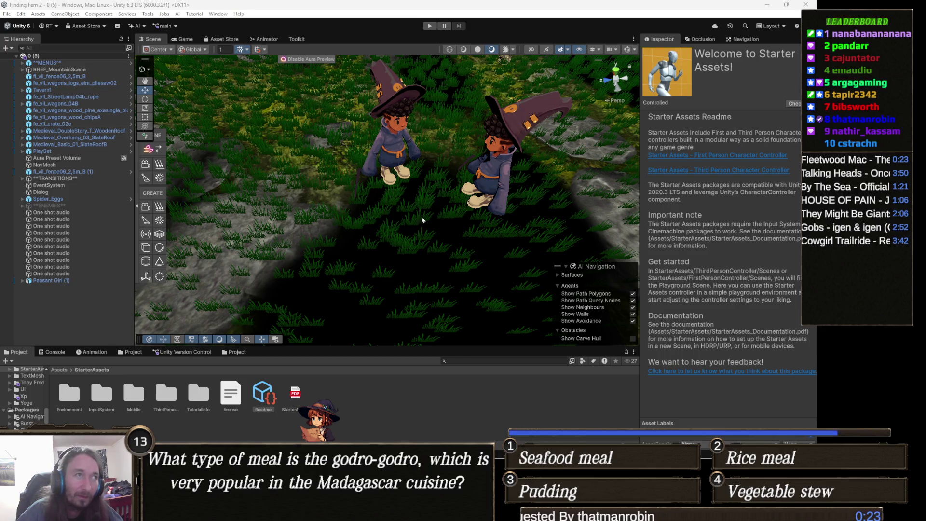
pyautogui.moveTo(451, 224)
pyautogui.mouseDown()
pyautogui.moveTo(494, 145)
pyautogui.moveTo(437, 175)
pyautogui.mouseUp()
pyautogui.click(437, 174)
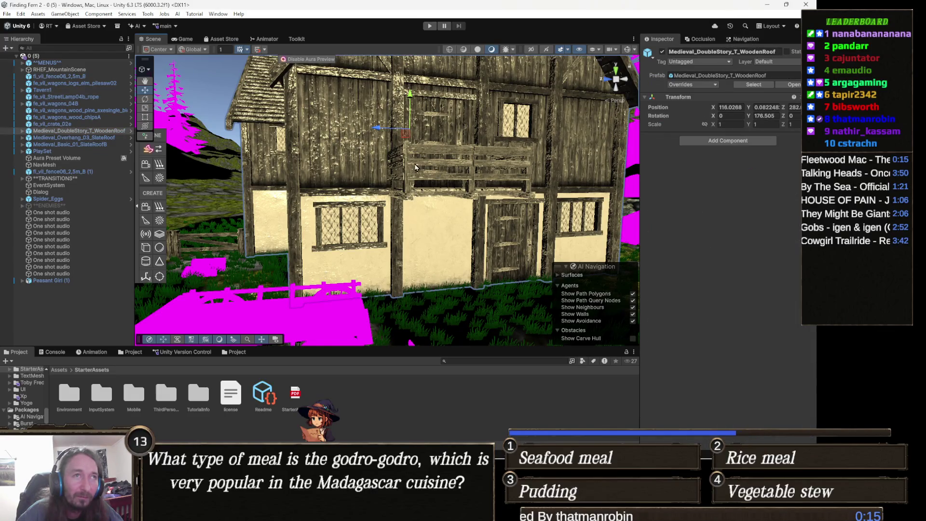
pyautogui.click(416, 167)
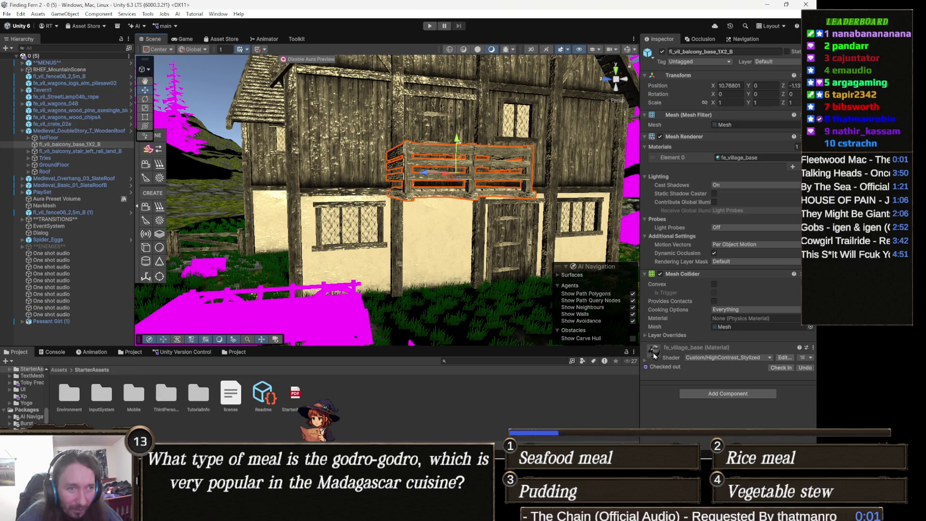
pyautogui.moveTo(381, 270)
pyautogui.mouseDown()
pyautogui.moveTo(400, 276)
pyautogui.moveTo(424, 261)
pyautogui.mouseUp()
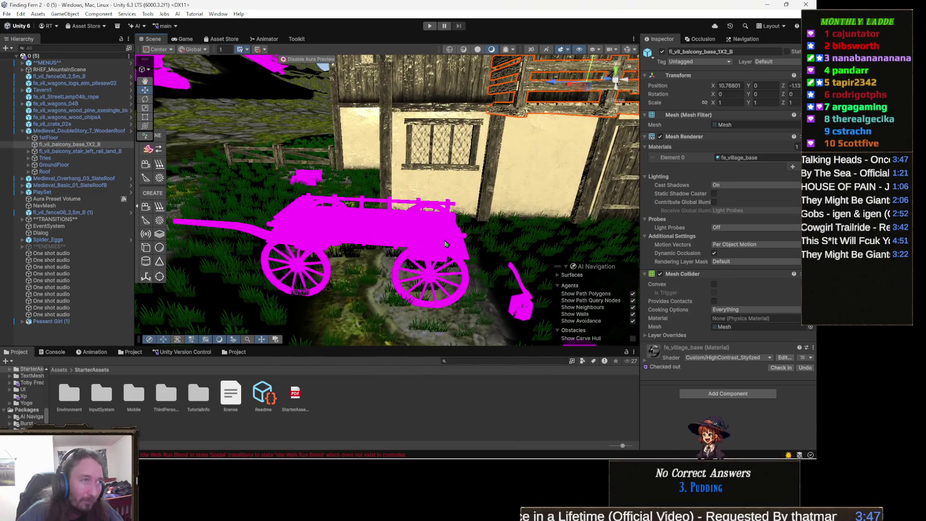
pyautogui.click(432, 231)
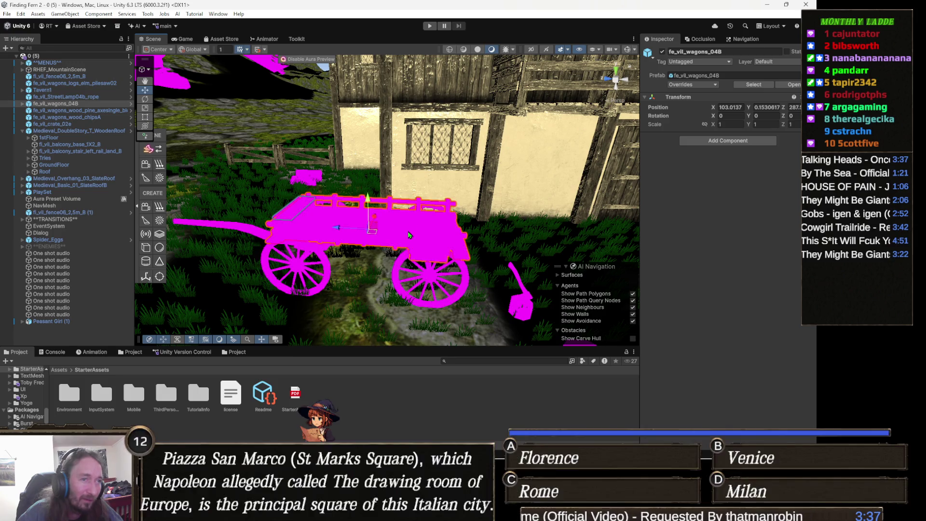
# - Set the wagon chassis material's shader to Custom > HighContrast_Stylized and expand its properties
pyautogui.click(414, 237)
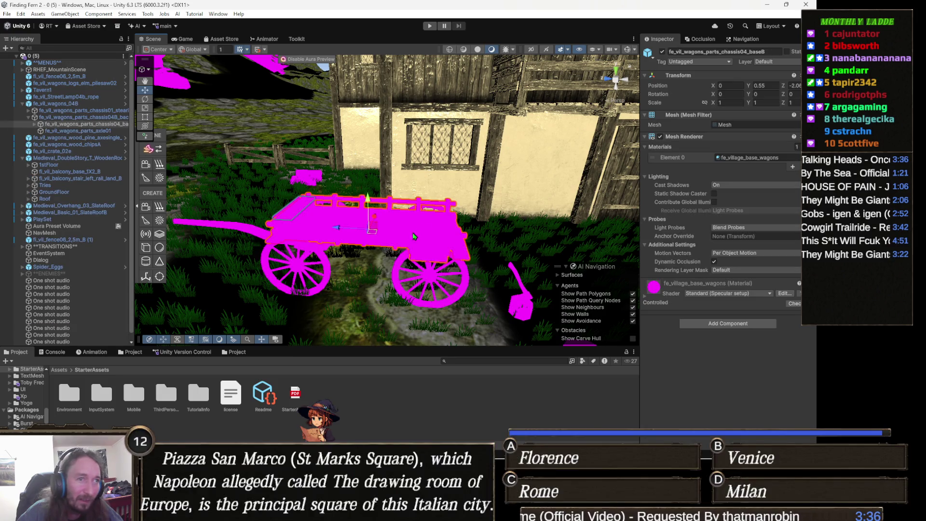
pyautogui.click(720, 293)
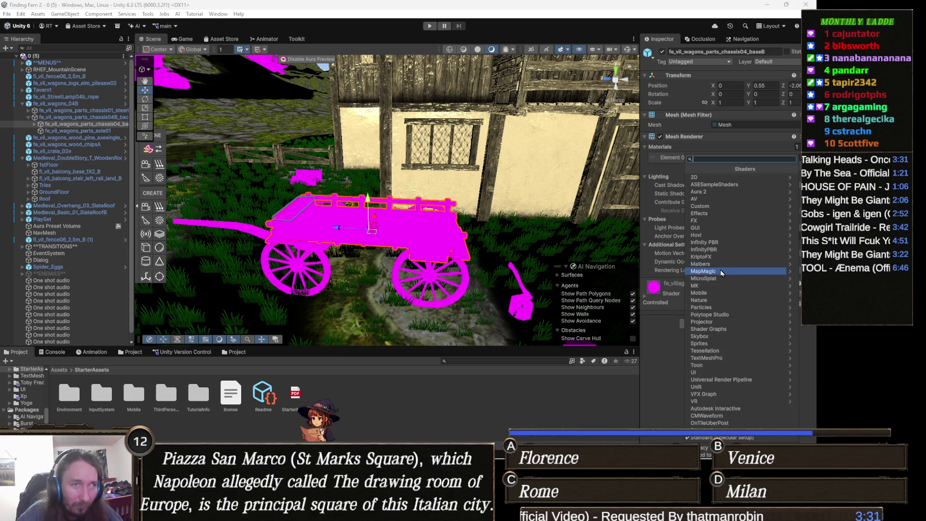
pyautogui.click(722, 206)
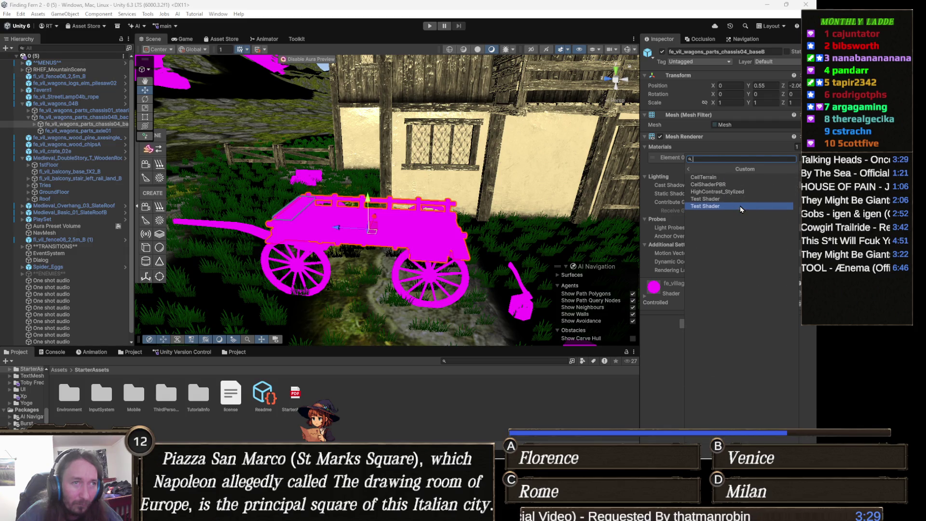
pyautogui.click(739, 194)
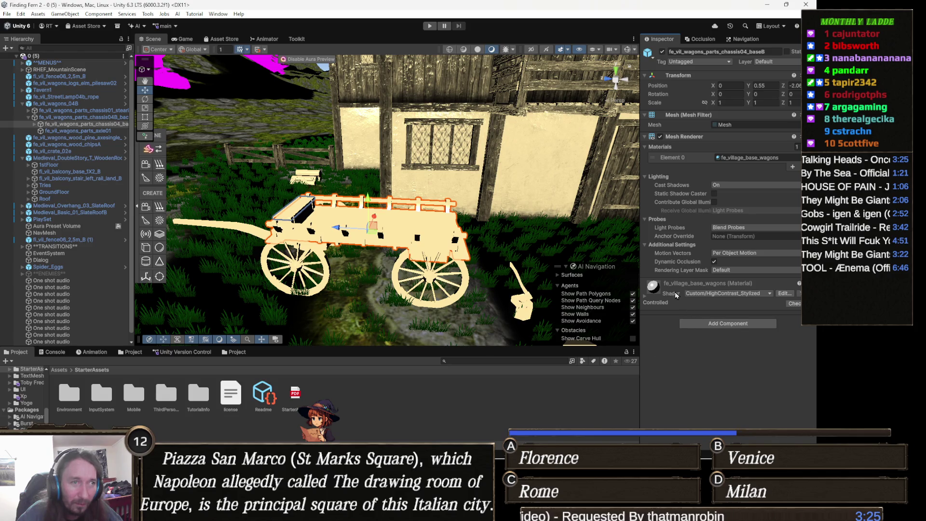
pyautogui.click(655, 291)
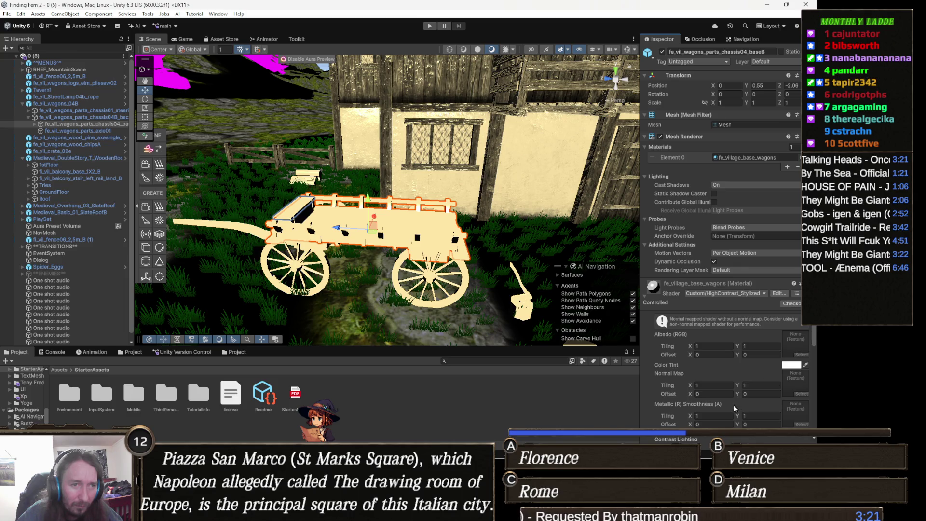
pyautogui.scroll(-3, 735, 409)
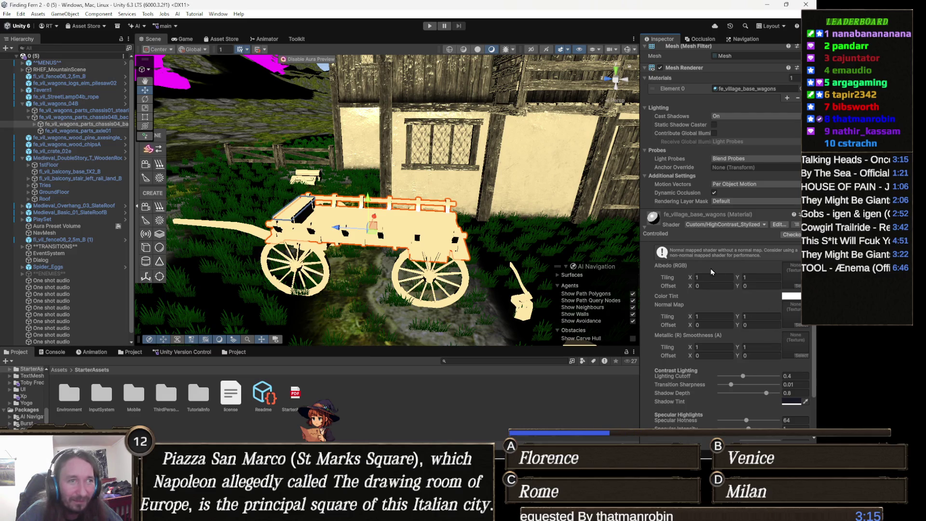
# - Undo the shader change so the wagon material returns to Standard (Specular setup)
pyautogui.moveTo(361, 222); pyautogui.dragTo(387, 207)
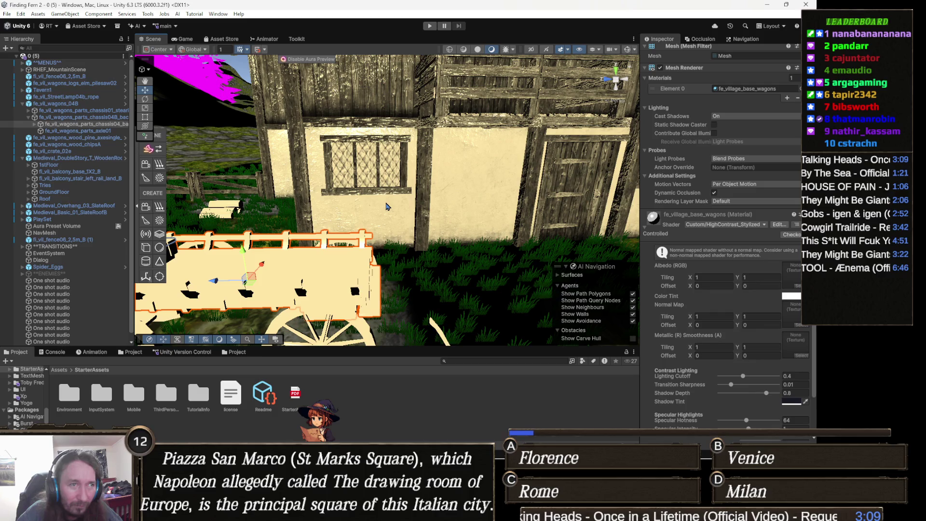
pyautogui.hotkey('ctrl', 'z')
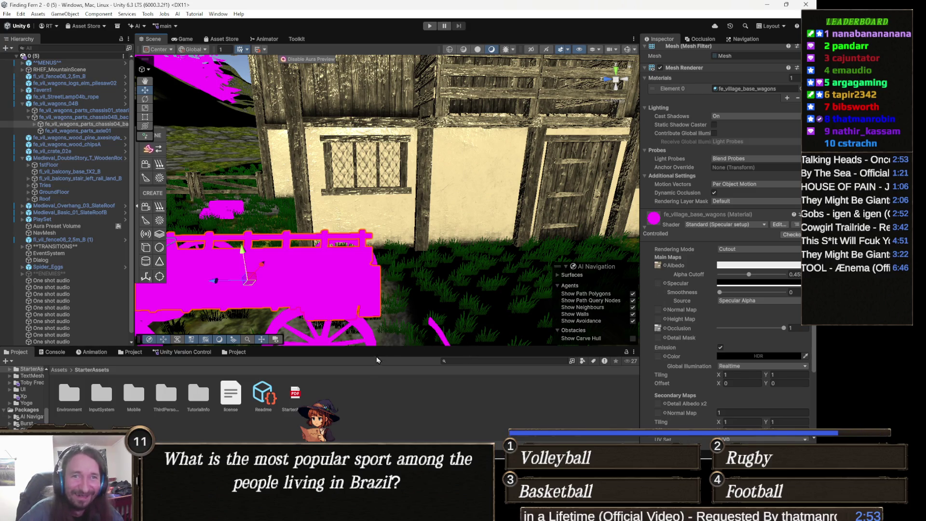
pyautogui.moveTo(340, 512)
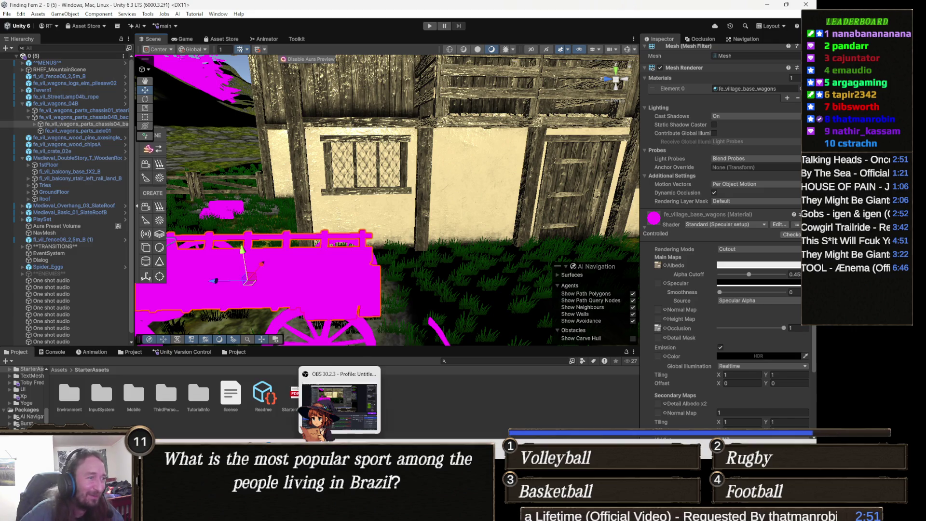
pyautogui.click(332, 403)
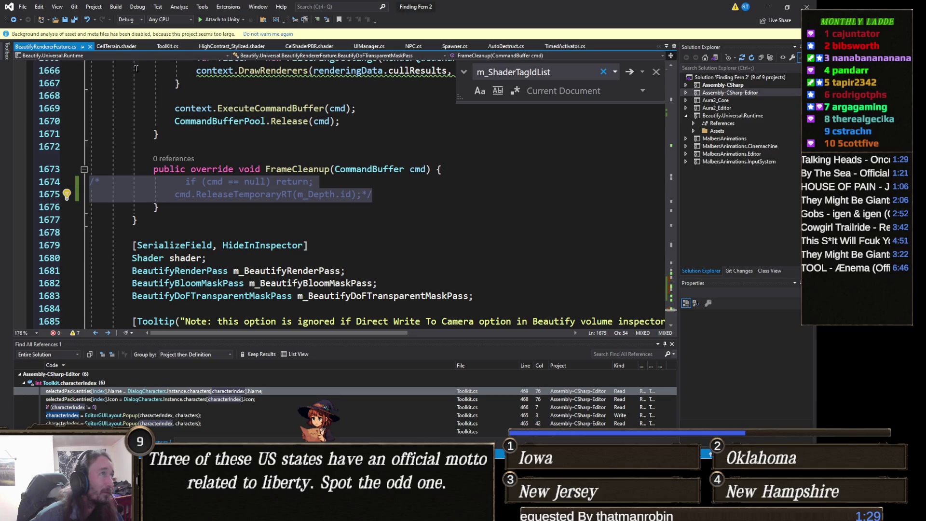
# - Review the Properties block of HighContrast_Stylized.shader in Visual Studio, then leave the code editor
pyautogui.click(234, 51)
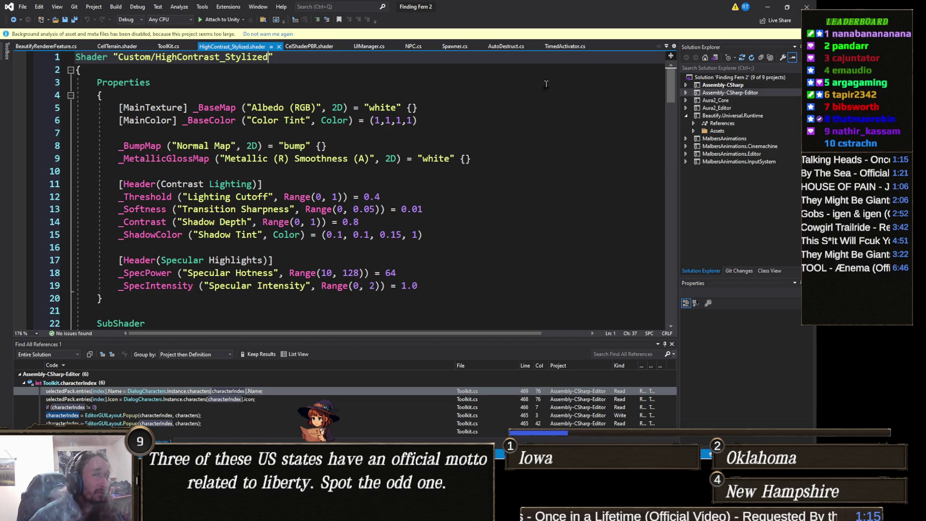
pyautogui.click(767, 7)
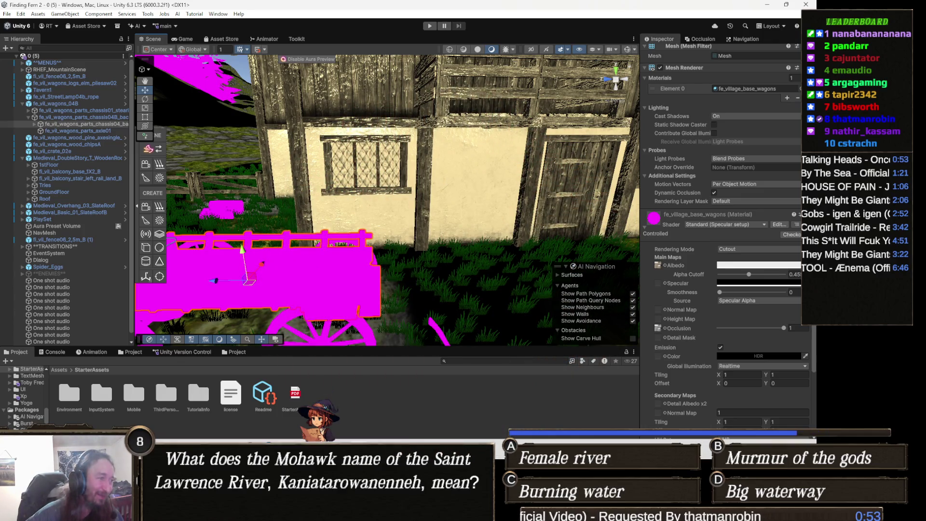
pyautogui.hotkey('alt', 'Tab')
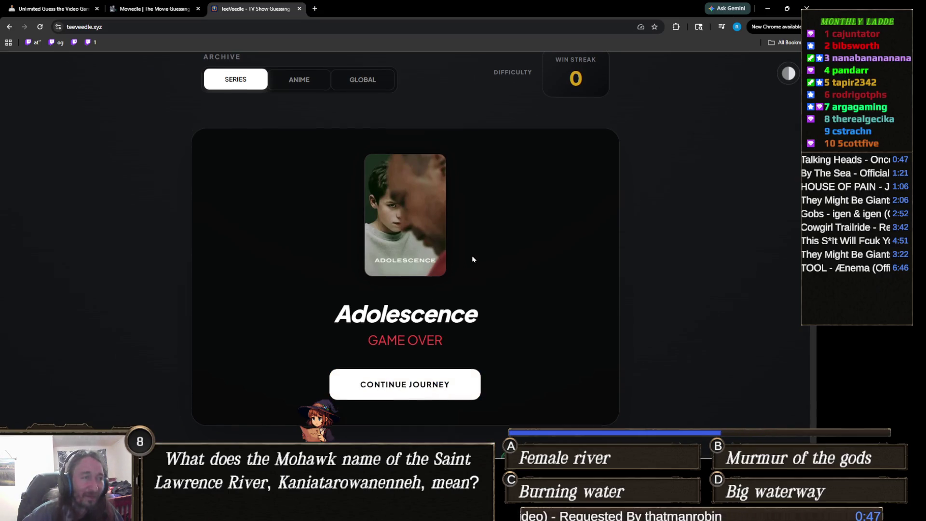
# - Read through the Adolescence Game Over page, selecting the show's description sentence
pyautogui.scroll(-5, 473, 256)
pyautogui.tripleClick(474, 238)
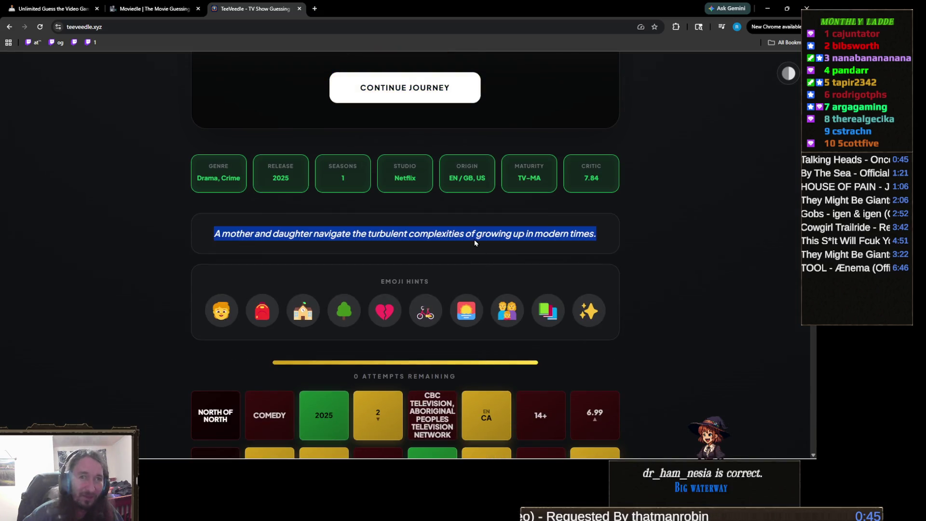
pyautogui.scroll(7, 495, 326)
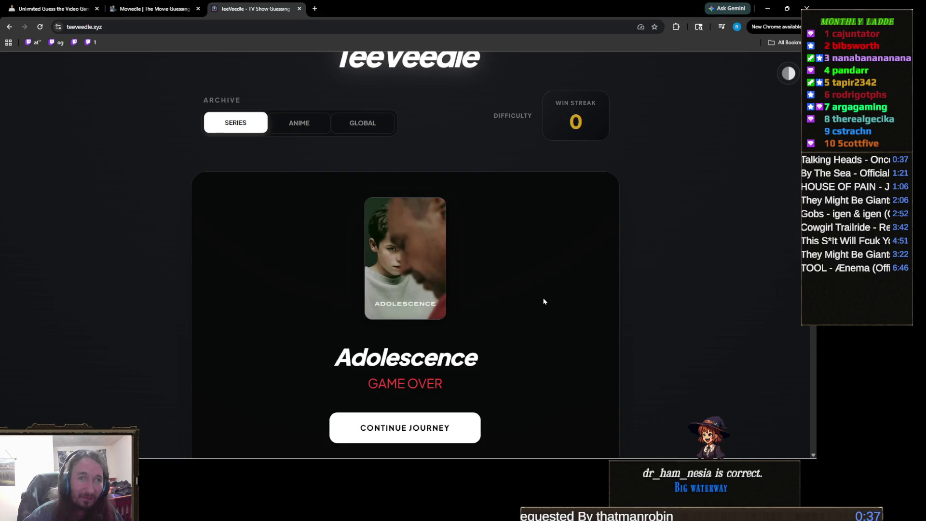
pyautogui.scroll(1, 544, 301)
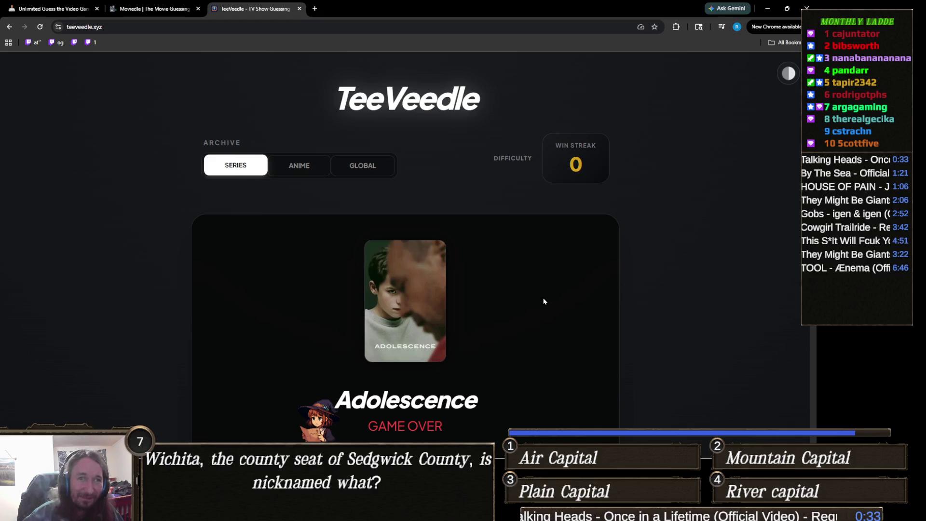
pyautogui.scroll(-2, 544, 301)
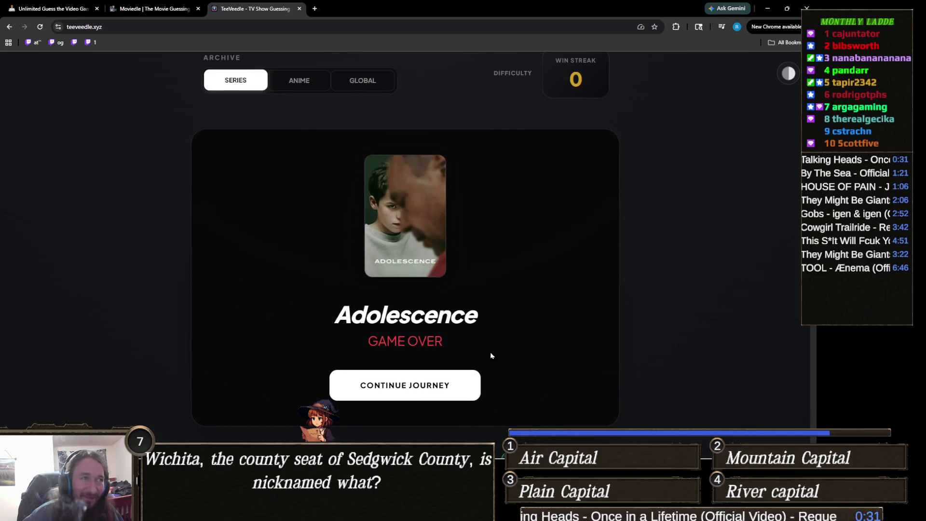
# - Start a new puzzle and correctly guess 2 Broke Girls by searching '2 b'
pyautogui.click(396, 385)
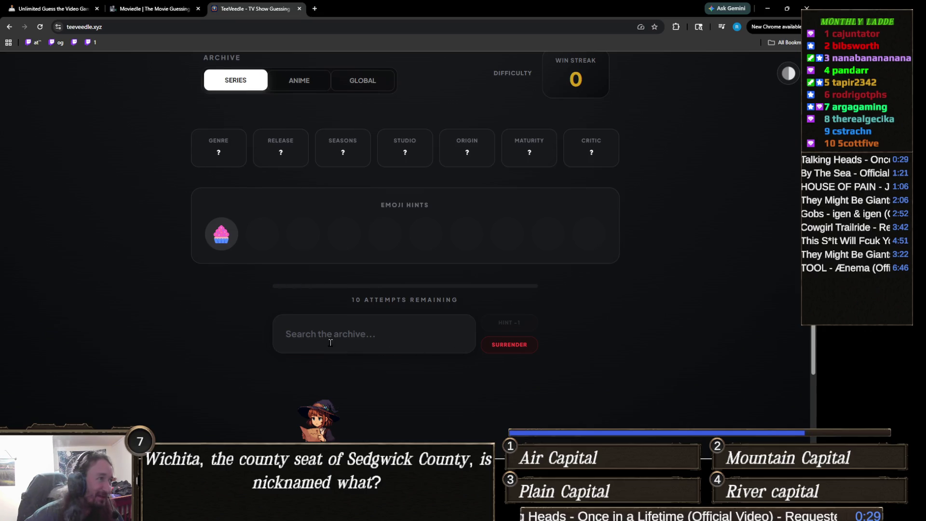
pyautogui.click(408, 349)
pyautogui.write('2 b')
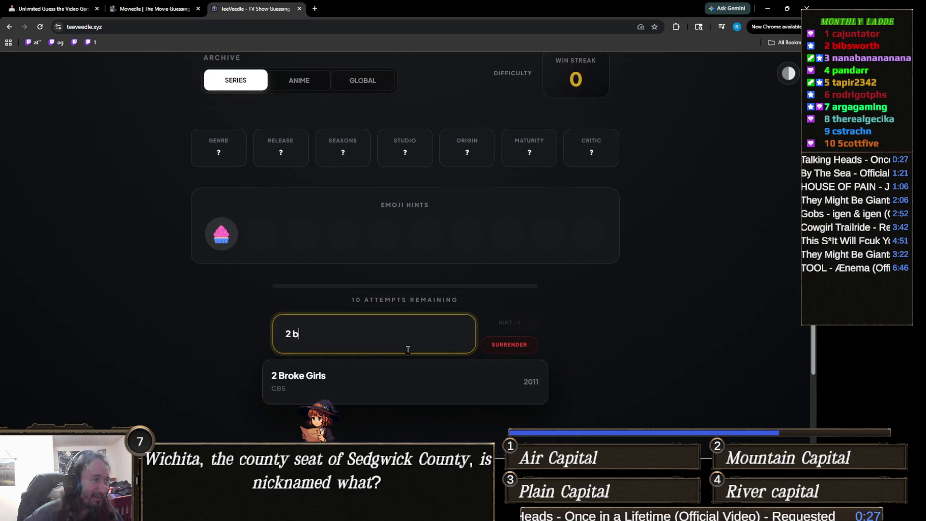
pyautogui.click(337, 369)
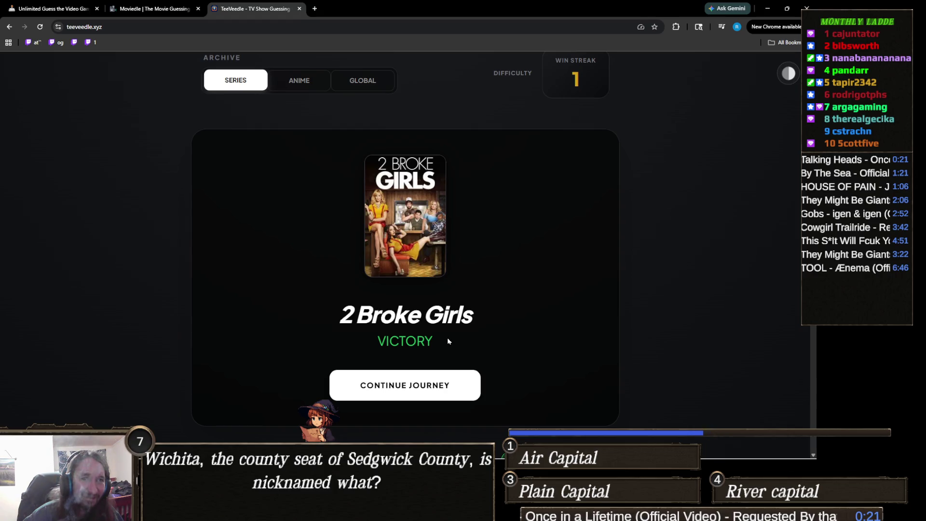
# - Correctly guess Dracula by searching 'drac', then continue to the next puzzle
pyautogui.click(420, 390)
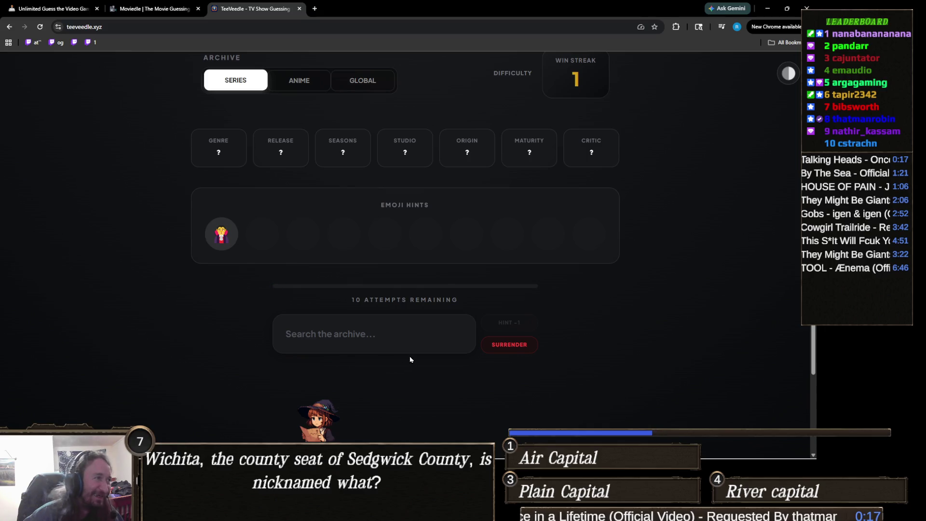
pyautogui.click(410, 339)
pyautogui.write('drac')
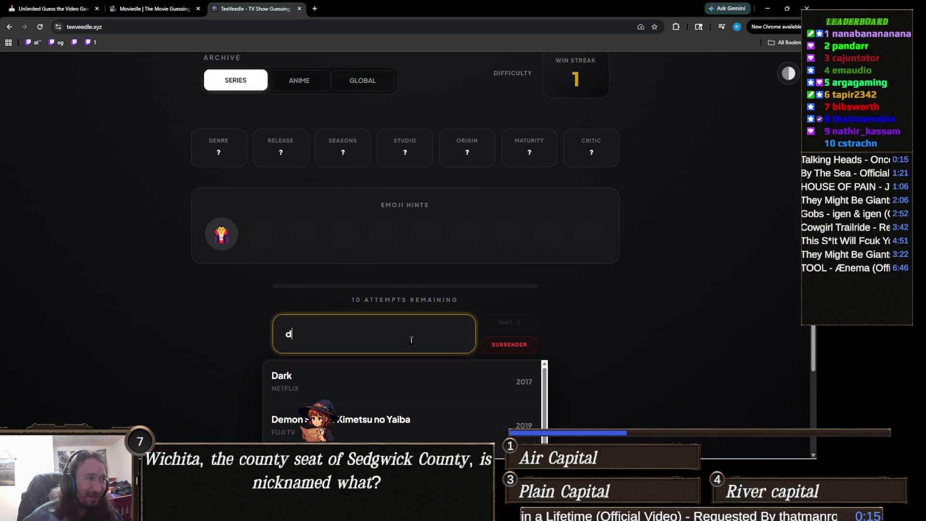
pyautogui.click(354, 381)
pyautogui.scroll(-3, 449, 351)
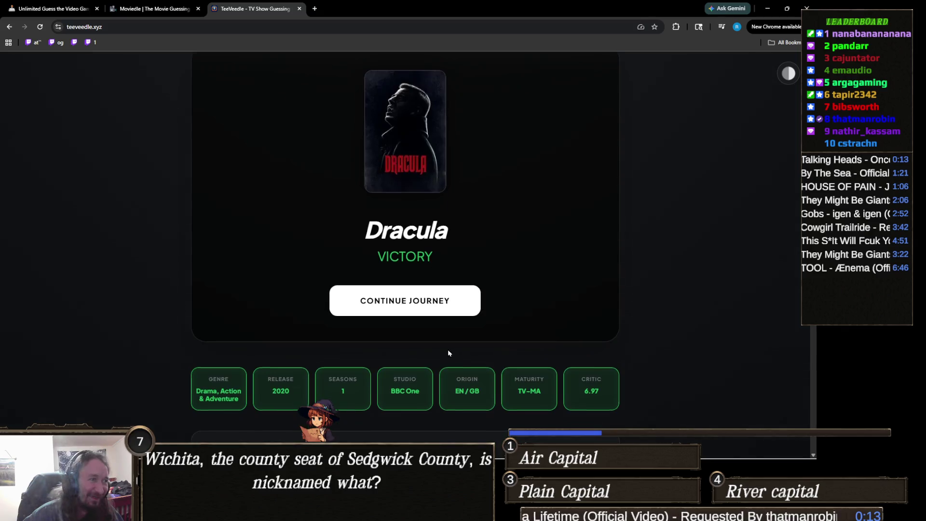
pyautogui.click(429, 309)
pyautogui.scroll(-2, 424, 345)
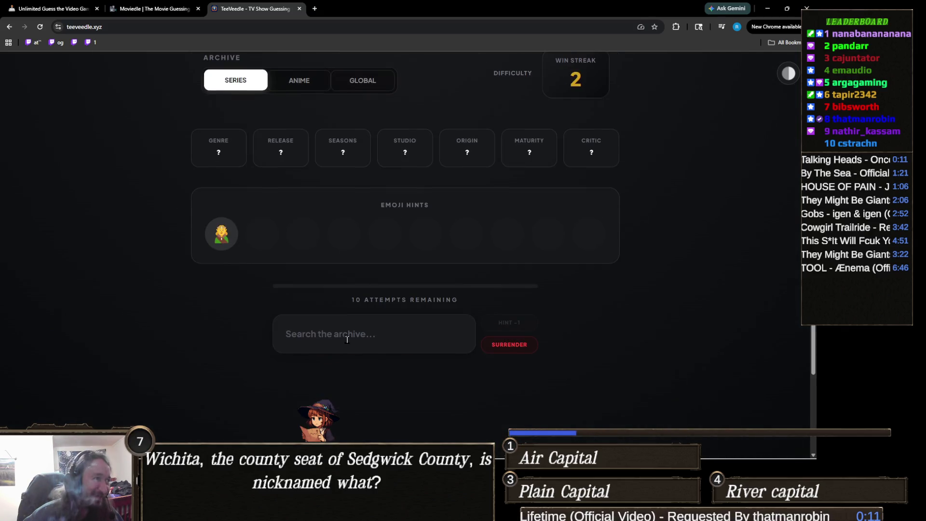
# - Guess The Lord of the Rings: The Rings of Power by searching 'ris', which is wrong
pyautogui.click(423, 332)
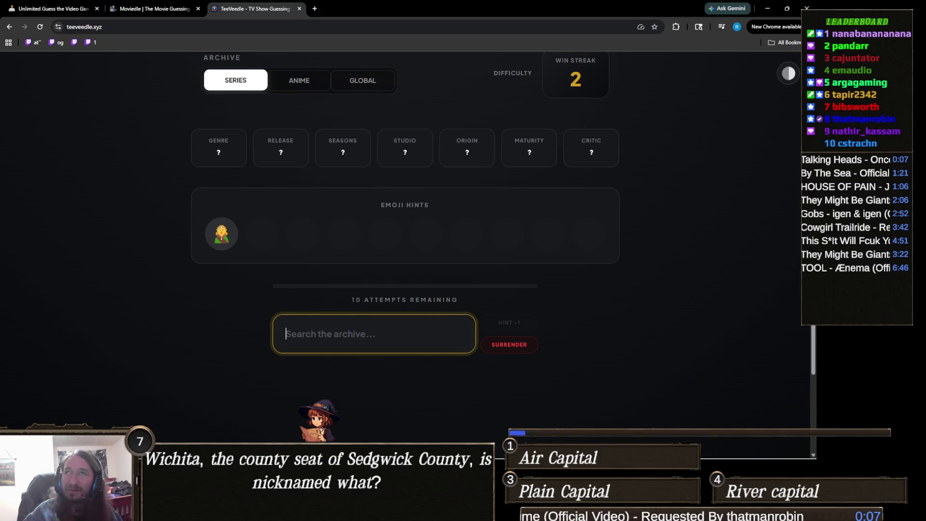
pyautogui.hotkey('alt', 'Tab')
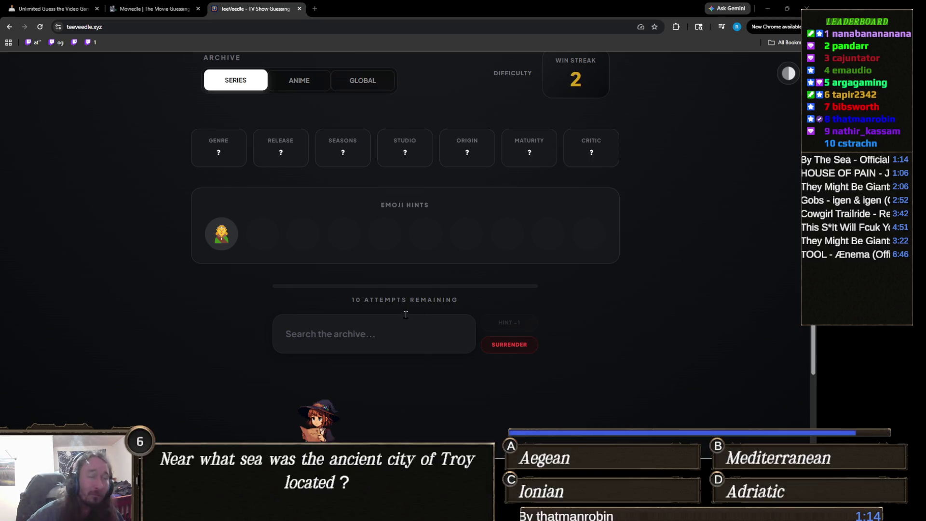
pyautogui.click(373, 343)
pyautogui.write('ri')
pyautogui.write('s')
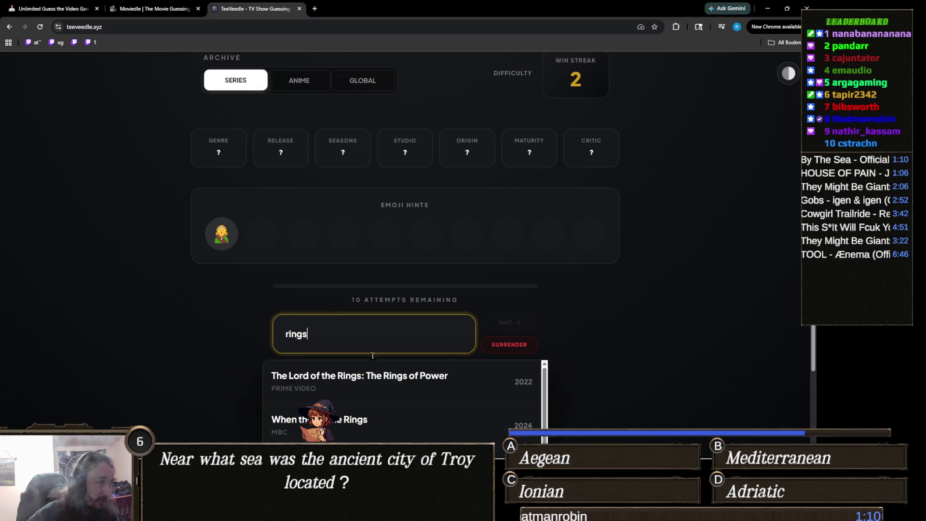
pyautogui.press('Return')
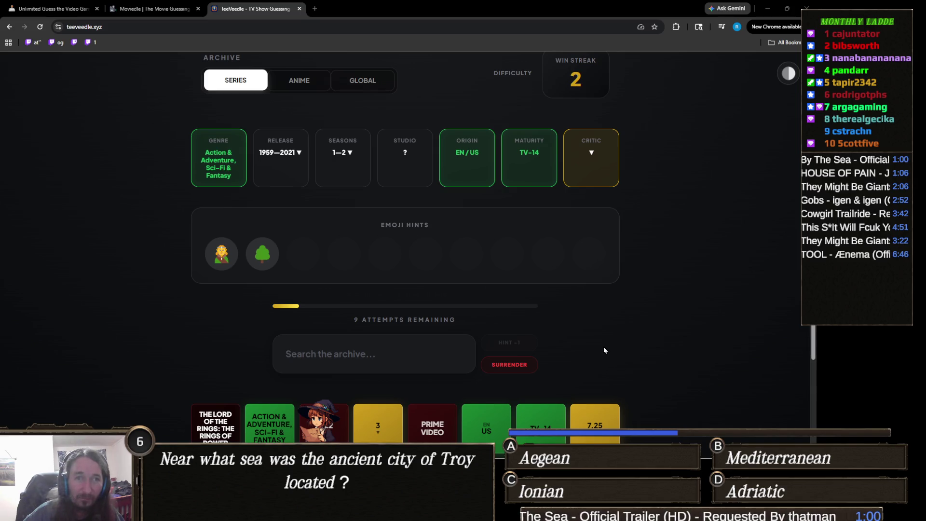
# - Search 'shann' and correctly guess The Shannara Chronicles, then continue to the next puzzle
pyautogui.click(351, 356)
pyautogui.write('shab')
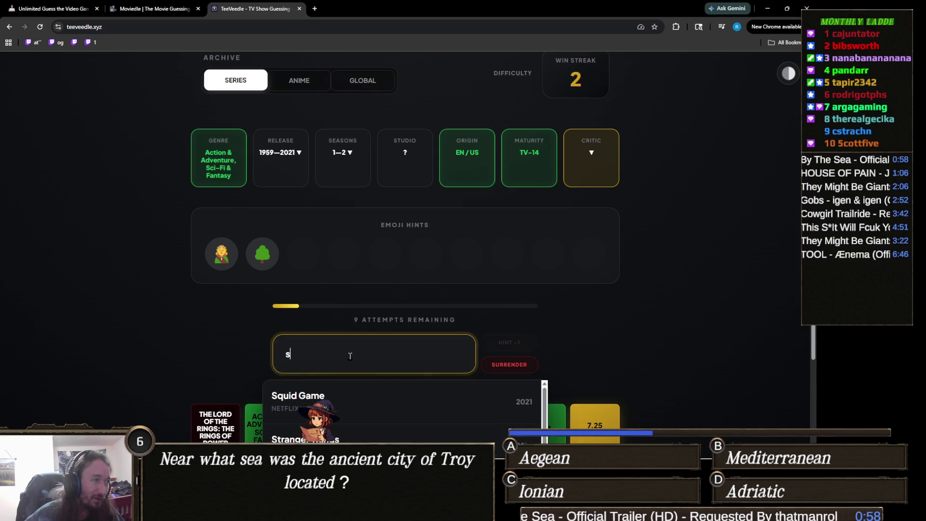
pyautogui.press('BackSpace')
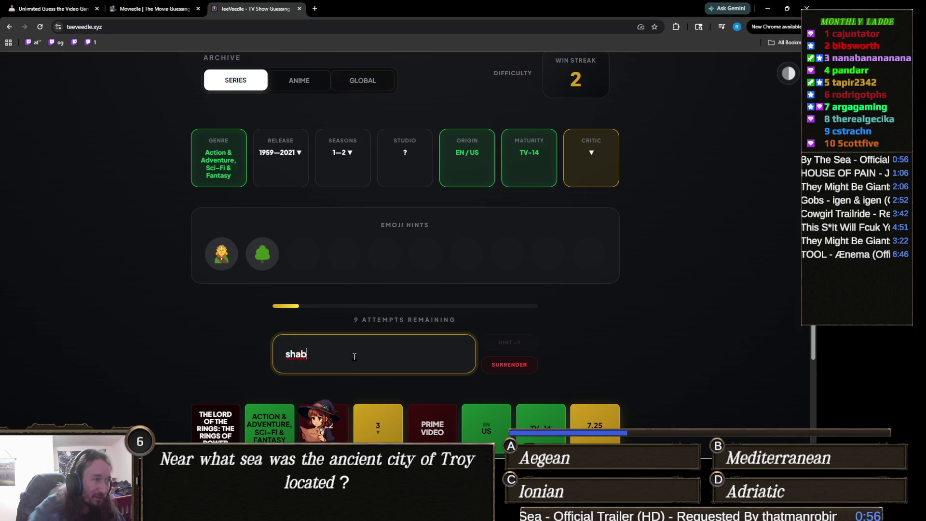
pyautogui.write('nn')
pyautogui.click(362, 399)
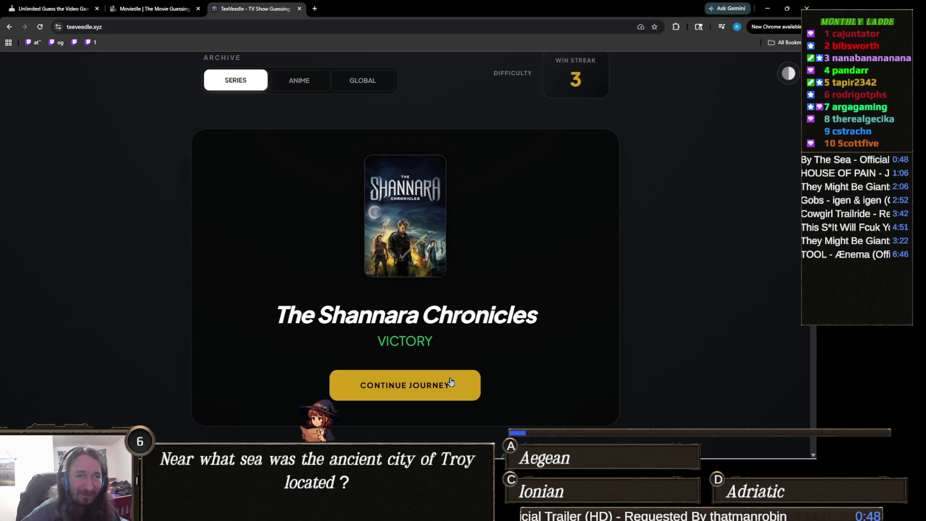
pyautogui.click(413, 399)
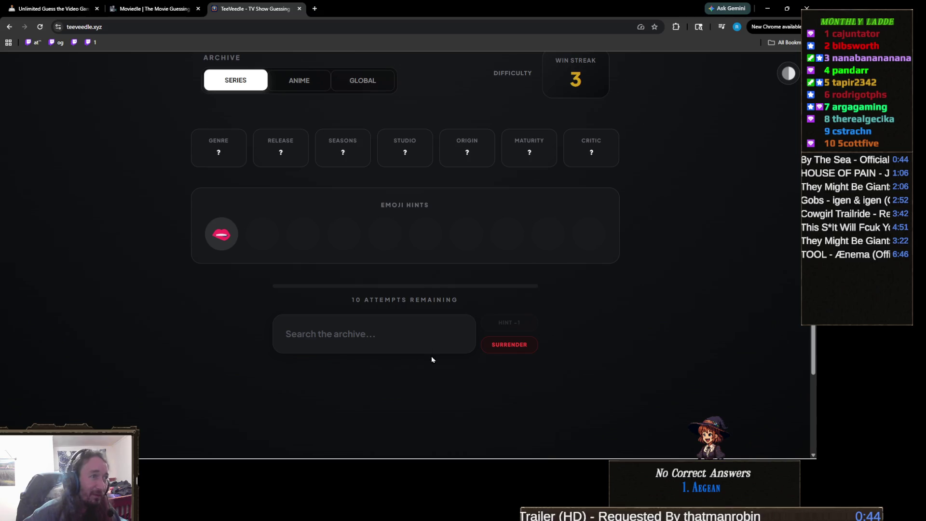
# - Search 'kardas' and guess The Kardashians, then refocus the archive search for another guess
pyautogui.click(400, 331)
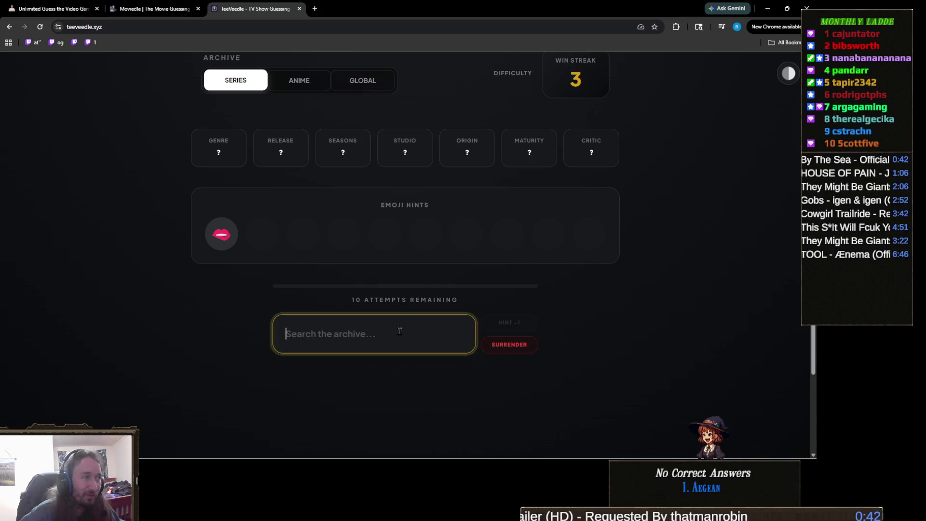
pyautogui.write('kardas')
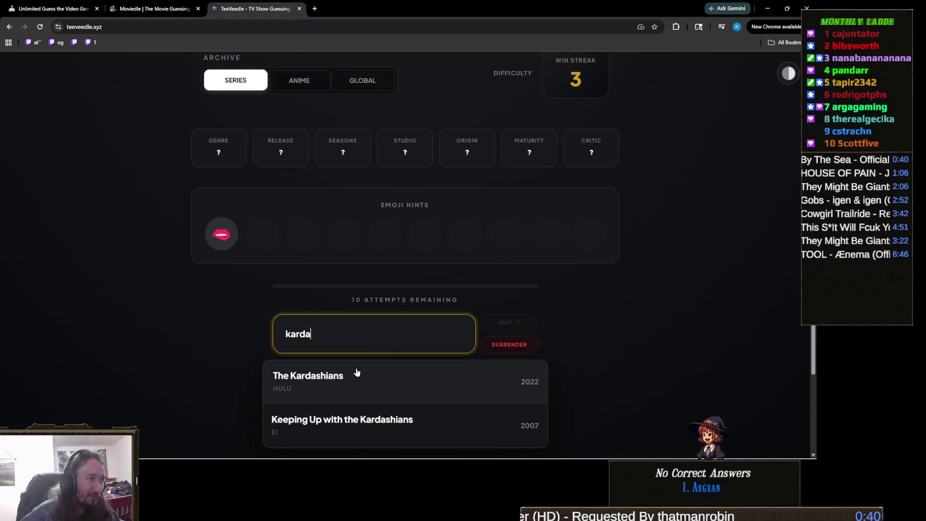
pyautogui.click(355, 375)
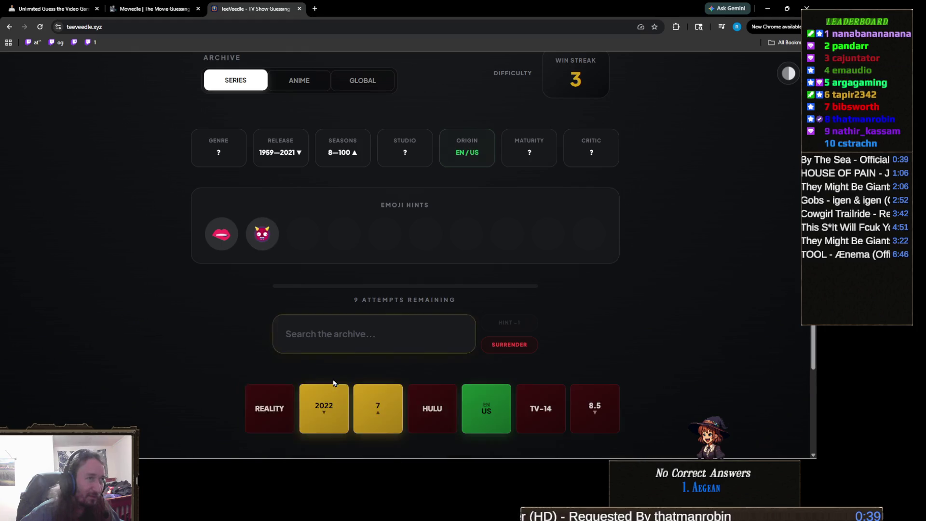
pyautogui.click(359, 348)
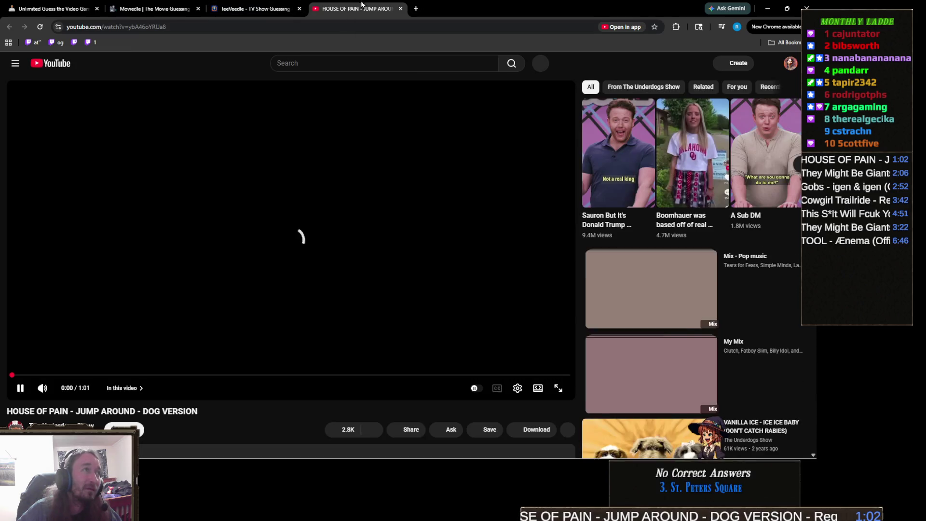
# - Close the YouTube Jump Around tab to return to the TeeVeedle game
pyautogui.middleClick(362, 5)
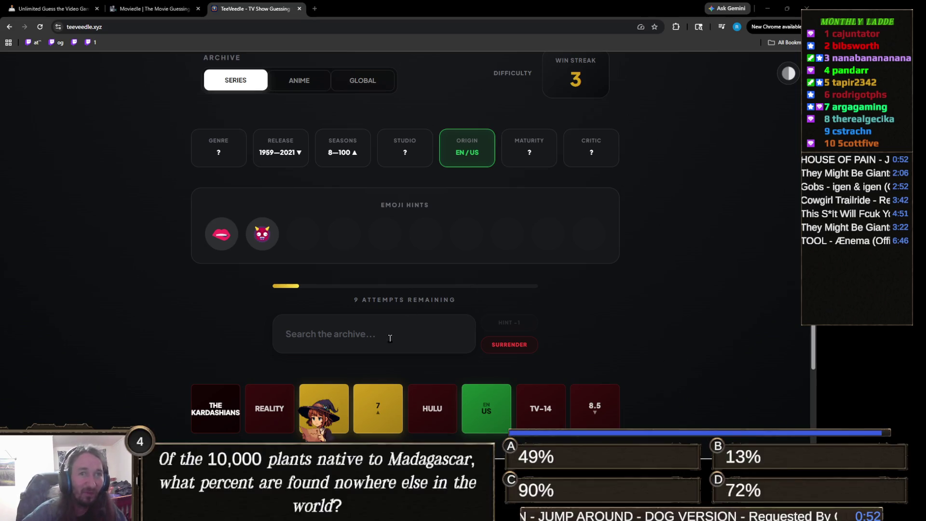
# - Focus the TeeVeedle archive search box to start a new show guess
pyautogui.click(425, 336)
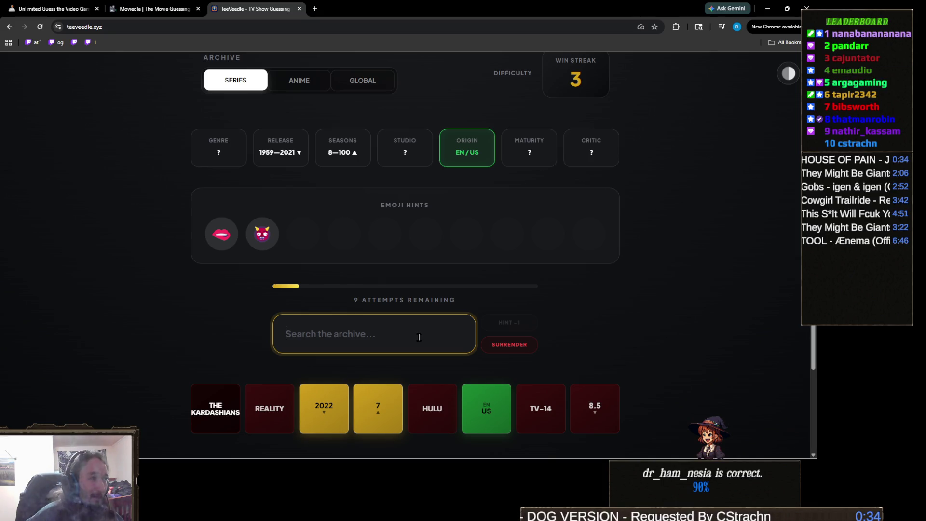
# - Search 'insa' and submit Insatiable as the guess
pyautogui.write('insa')
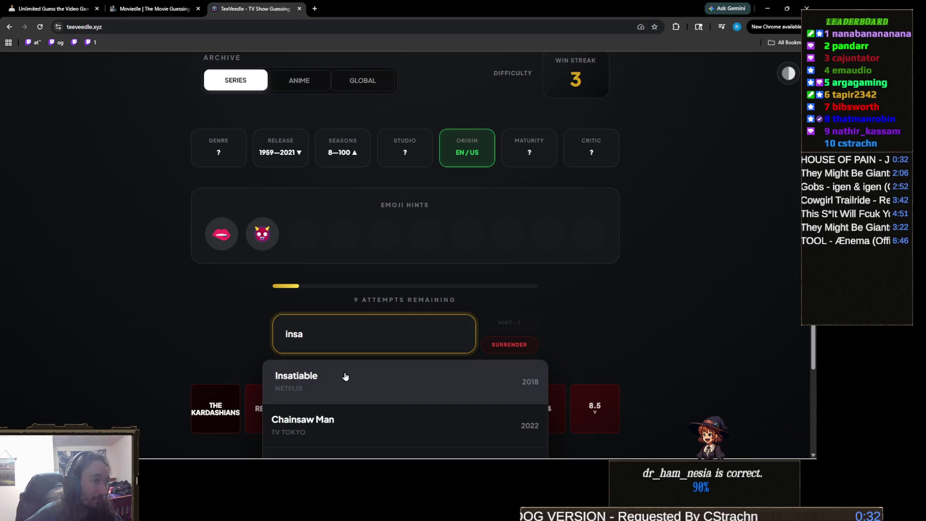
pyautogui.click(345, 377)
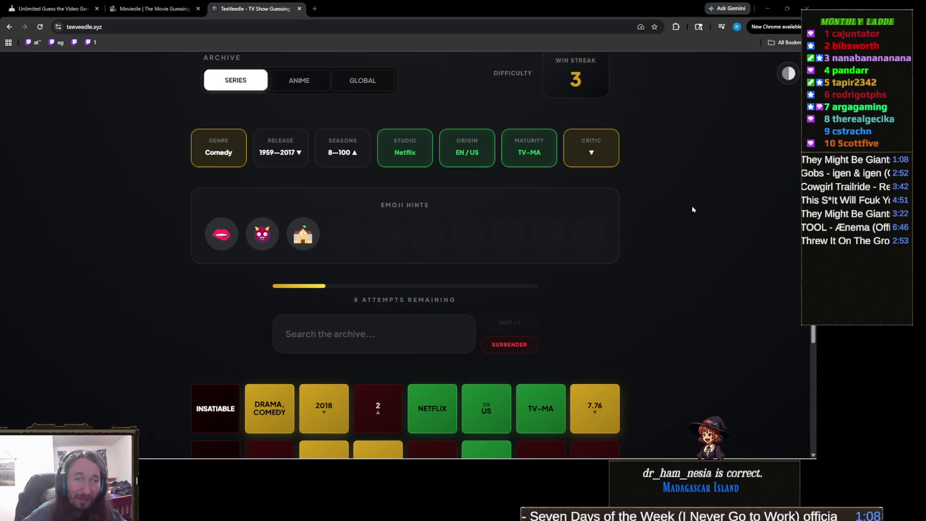
# - Try and clear 'twilight', then guess The Powerpuff Girls via 'powerp'
pyautogui.click(363, 336)
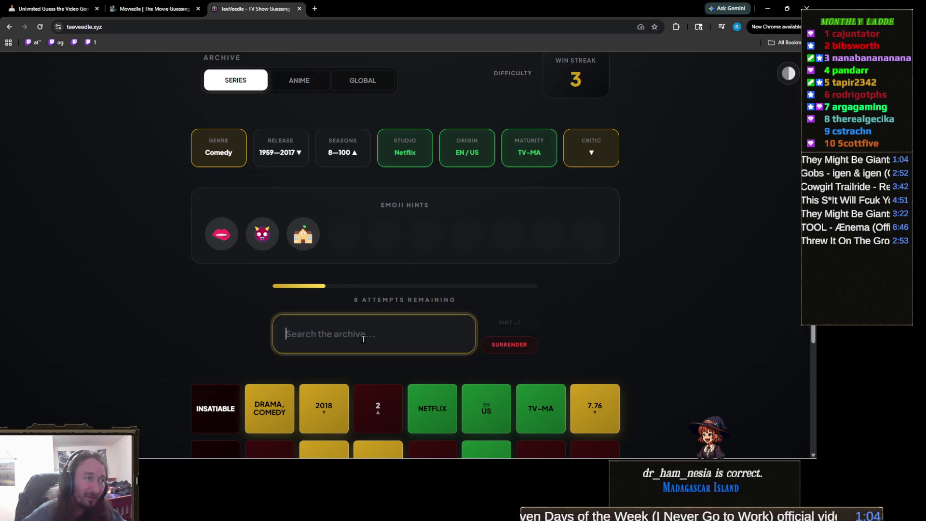
pyautogui.write('twilight')
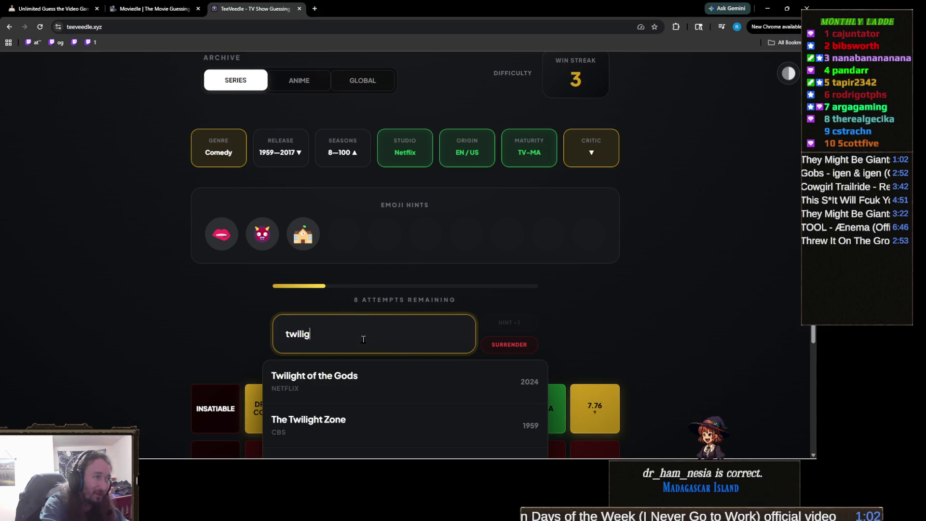
pyautogui.scroll(-2, 251, 330)
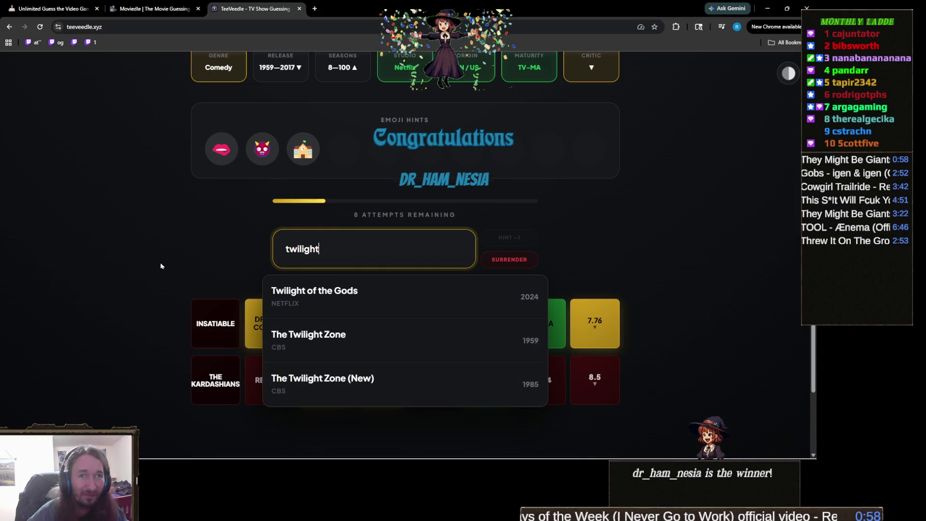
pyautogui.scroll(1, 164, 260)
pyautogui.hotkey('ctrl', 'a')
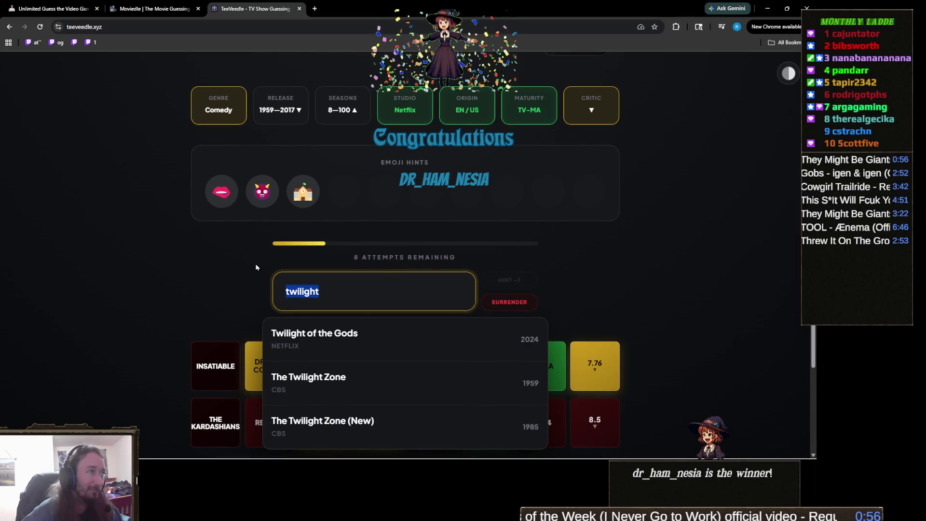
pyautogui.press('BackSpace')
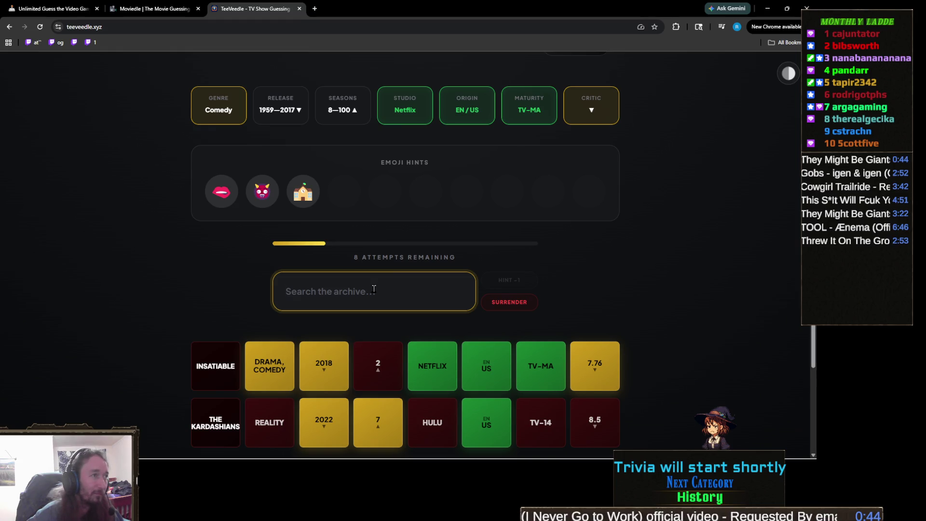
pyautogui.write('power')
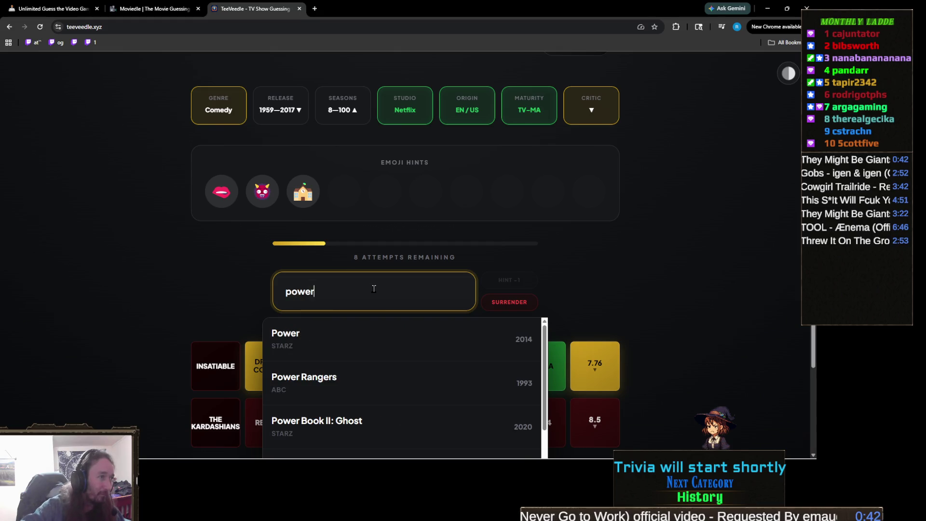
pyautogui.write('p')
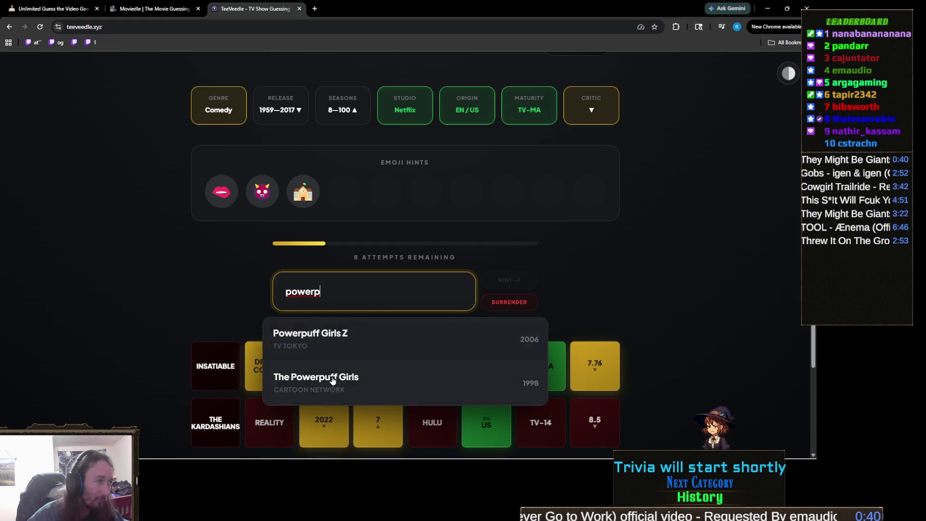
pyautogui.click(331, 379)
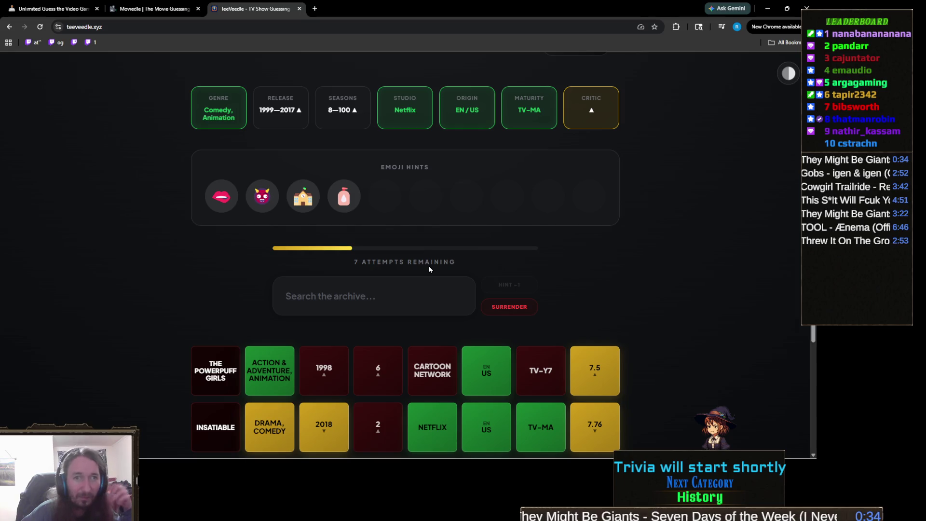
# - Search 'the devil' and 'devili' in the archive, clearing each without guessing
pyautogui.click(419, 291)
pyautogui.write('tr')
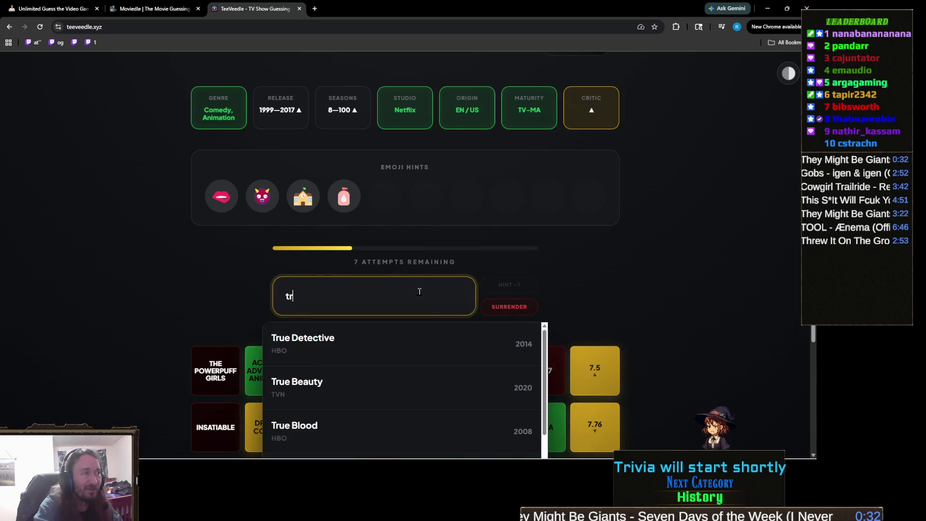
pyautogui.press('BackSpace')
pyautogui.write('he devil')
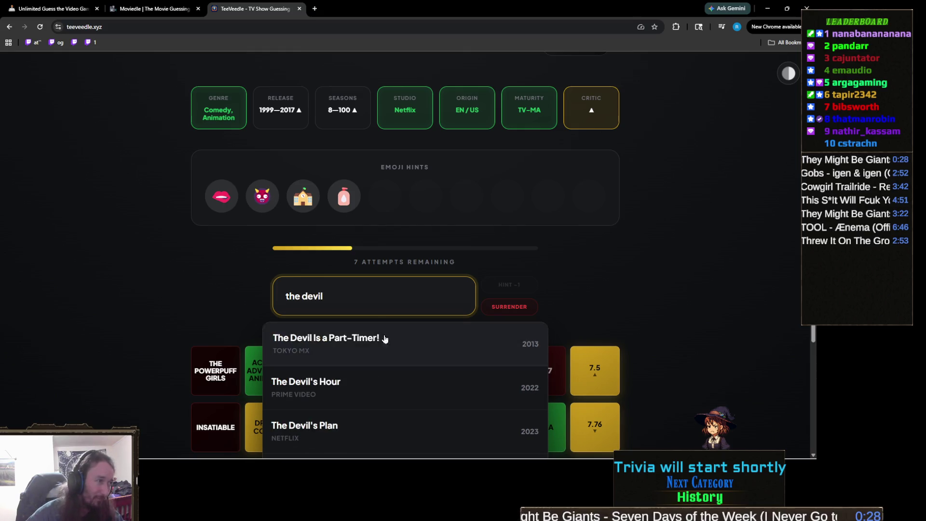
pyautogui.scroll(-3, 387, 343)
pyautogui.scroll(2, 166, 291)
pyautogui.hotkey('ctrl', 'a')
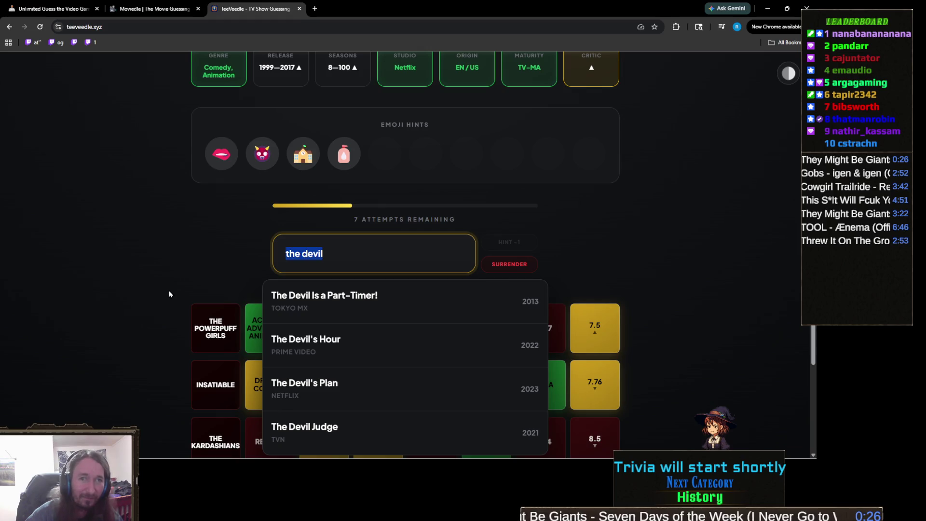
pyautogui.press('BackSpace')
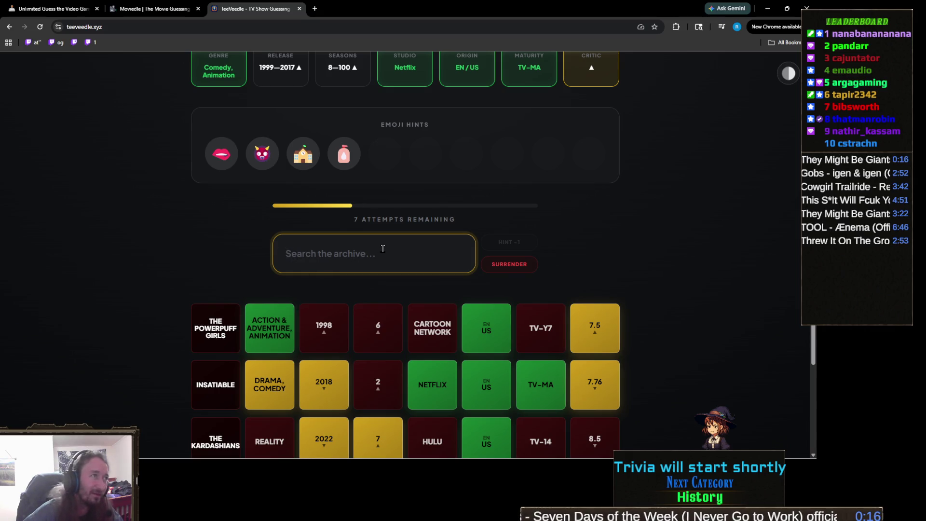
pyautogui.write('devili')
pyautogui.hotkey('ctrl', 'a')
pyautogui.press('BackSpace')
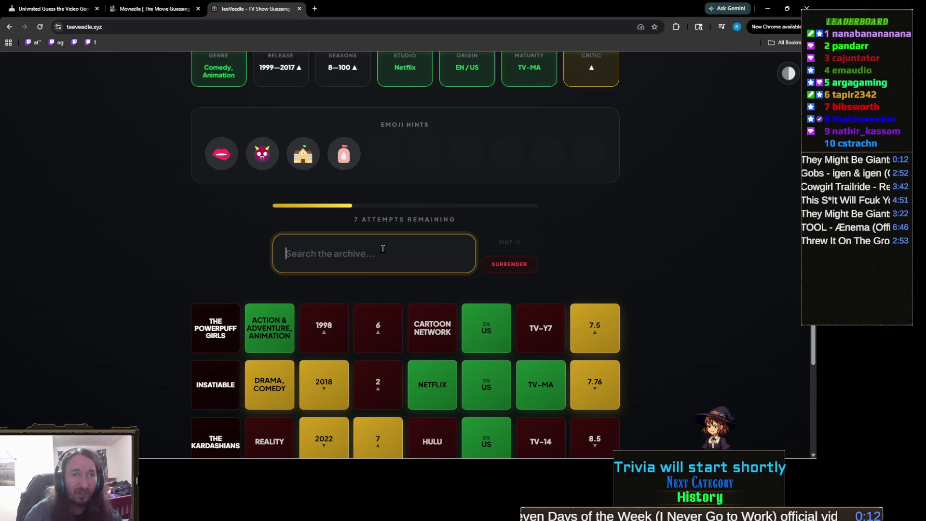
# - Search 'big m' and submit Big Mouth as the guess
pyautogui.scroll(1, 377, 248)
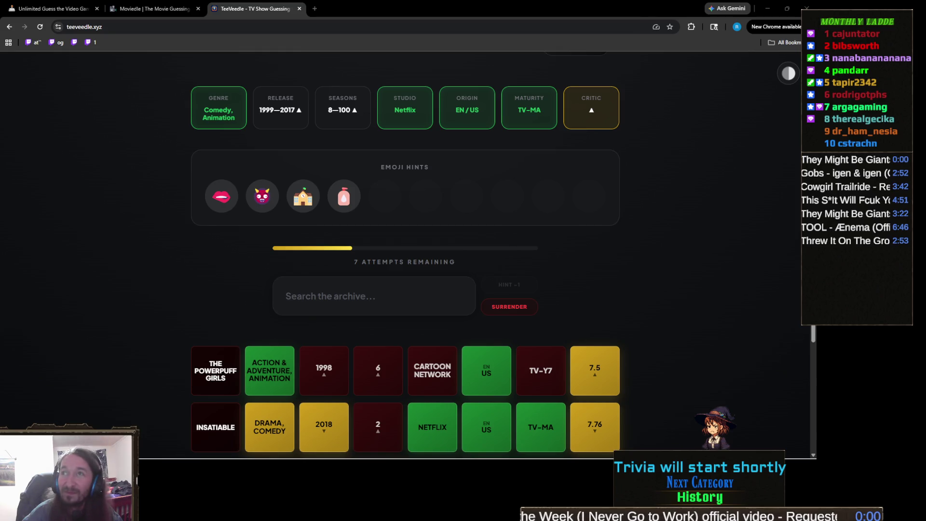
pyautogui.click(357, 306)
pyautogui.write('big ,m')
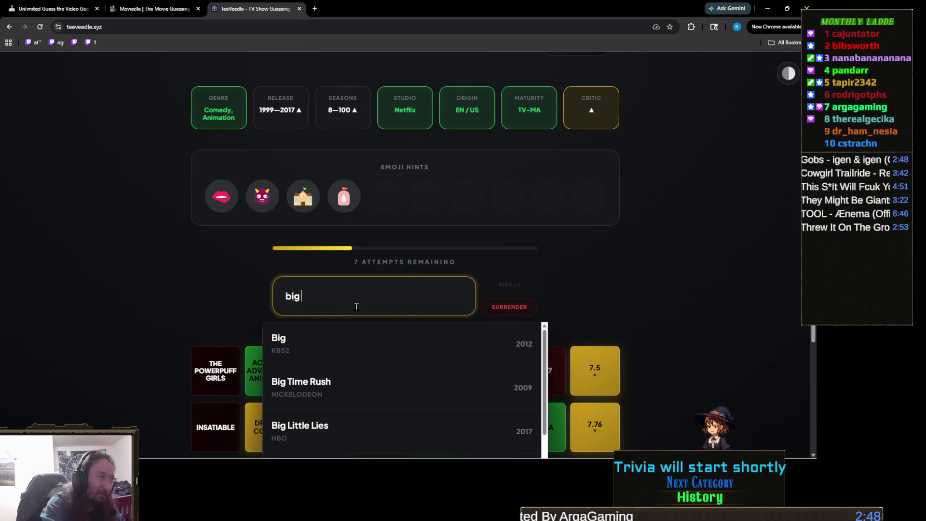
pyautogui.click(331, 338)
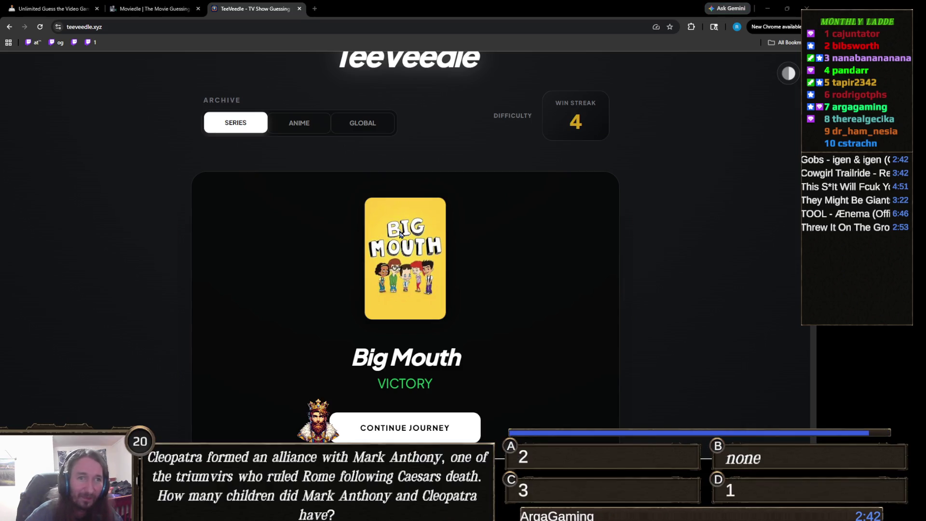
# - Continue from the Big Mouth victory card to a fresh puzzle
pyautogui.scroll(-2, 400, 234)
pyautogui.scroll(1, 399, 236)
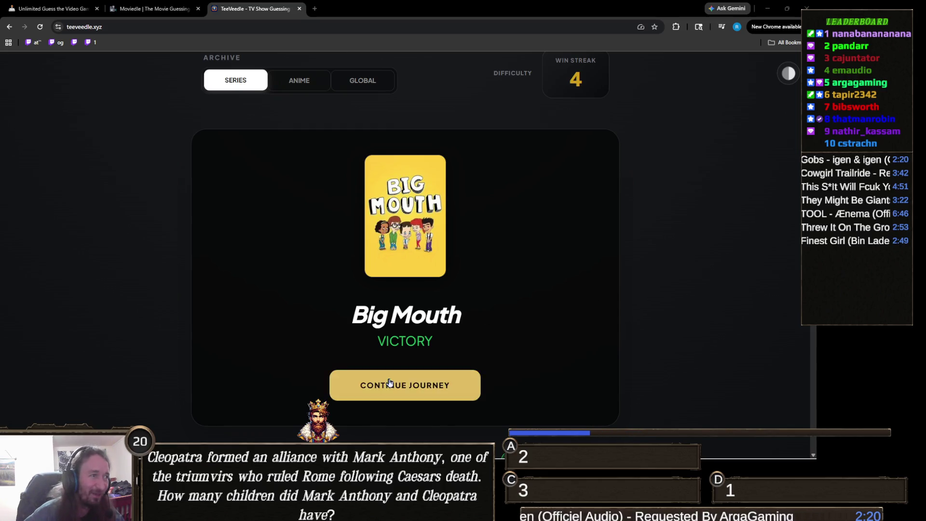
pyautogui.click(404, 385)
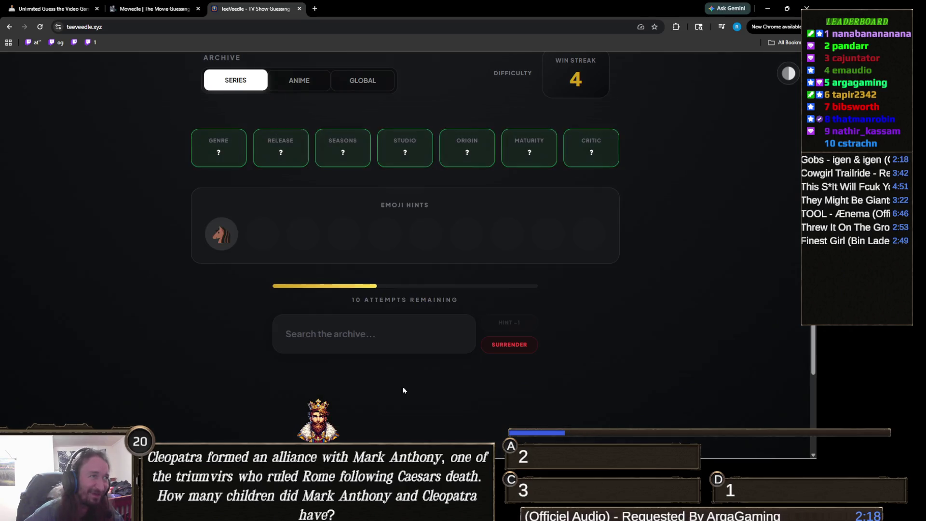
# - Guess My Little Pony: Friendship Is Magic by searching 'my little p'
pyautogui.doubleClick(215, 232)
pyautogui.click(399, 336)
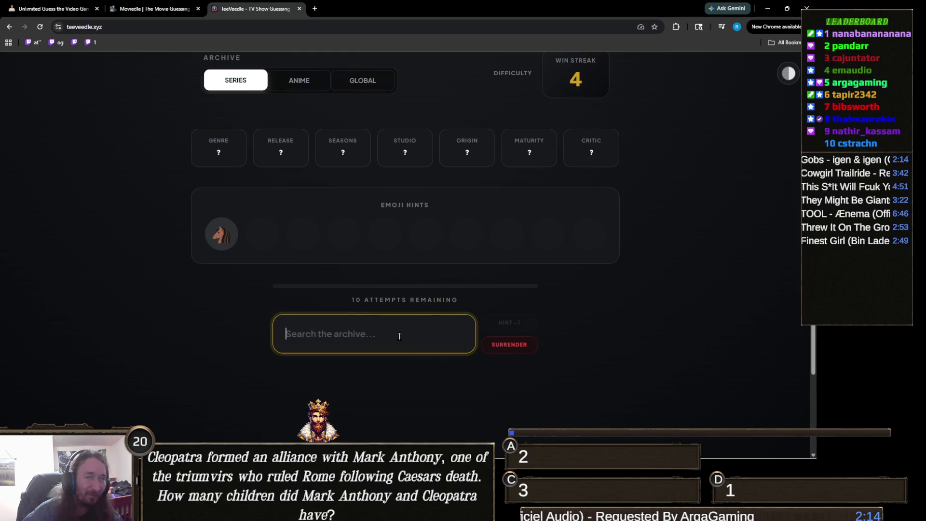
pyautogui.write('my little p')
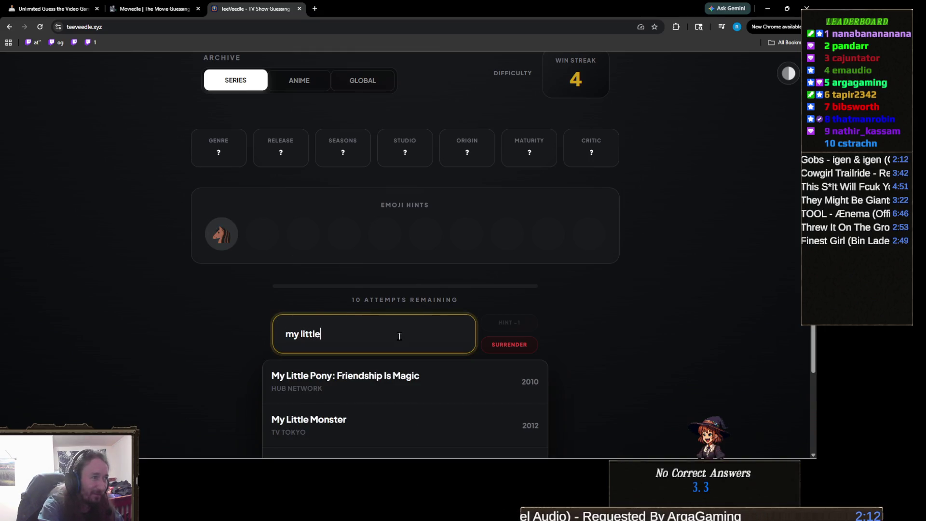
pyautogui.click(394, 376)
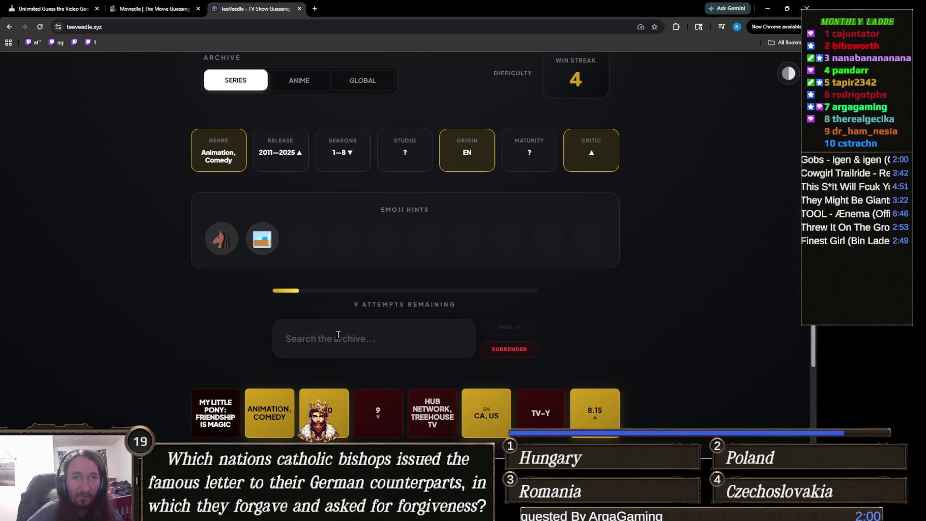
# - Solve the puzzle with BoJack Horseman and continue to the next puzzle
pyautogui.click(338, 335)
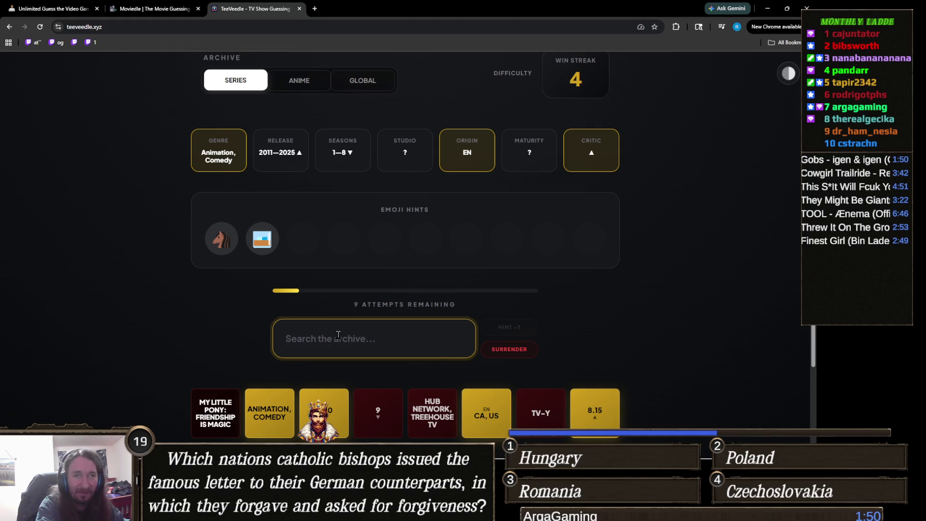
pyautogui.write('bojack')
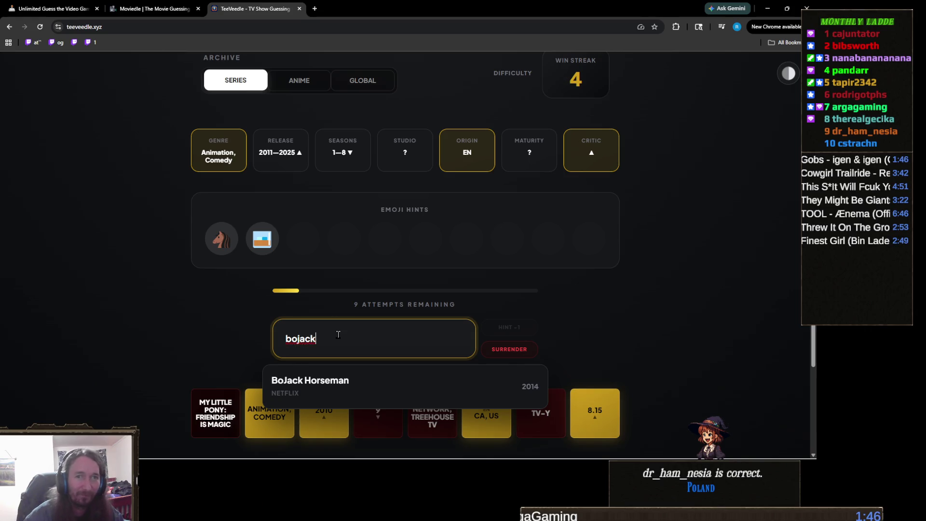
pyautogui.click(314, 381)
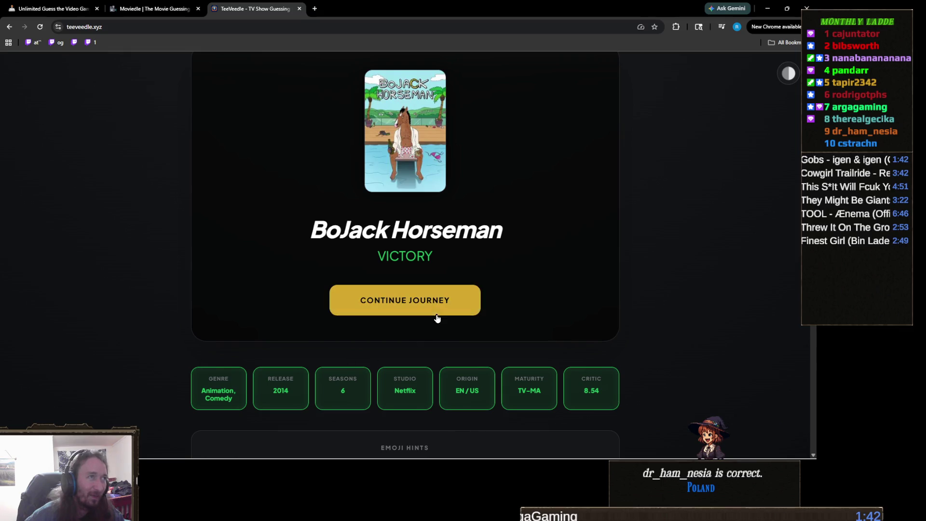
pyautogui.click(429, 304)
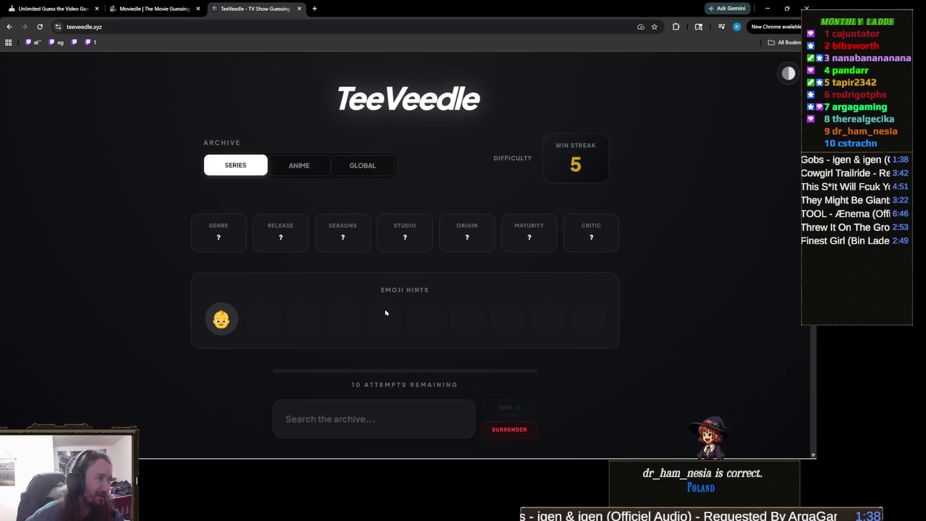
# - Search 'rugr' and submit Rugrats as the first guess
pyautogui.scroll(-1, 385, 314)
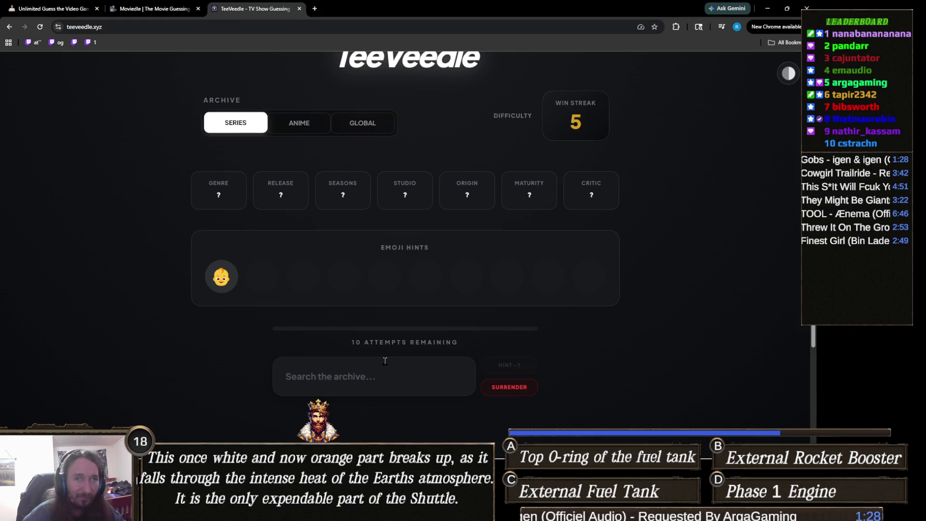
pyautogui.click(385, 361)
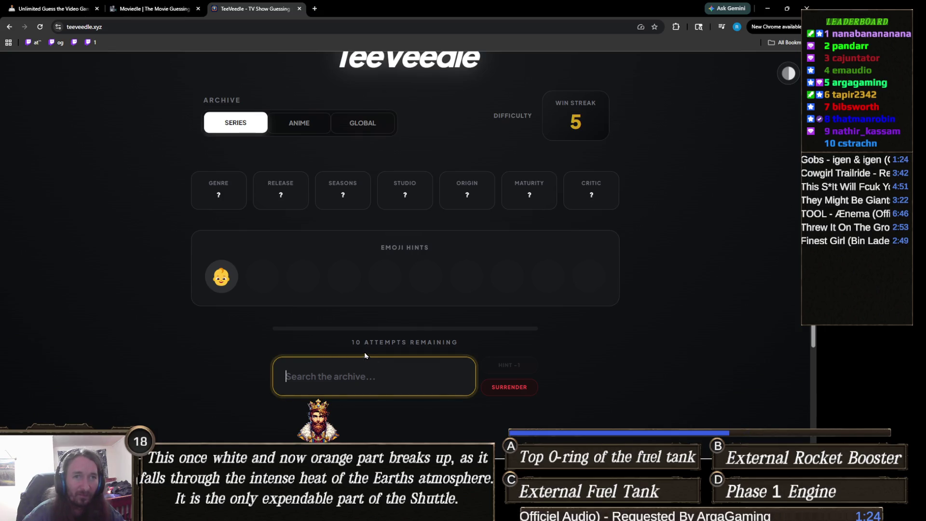
pyautogui.write('rugr')
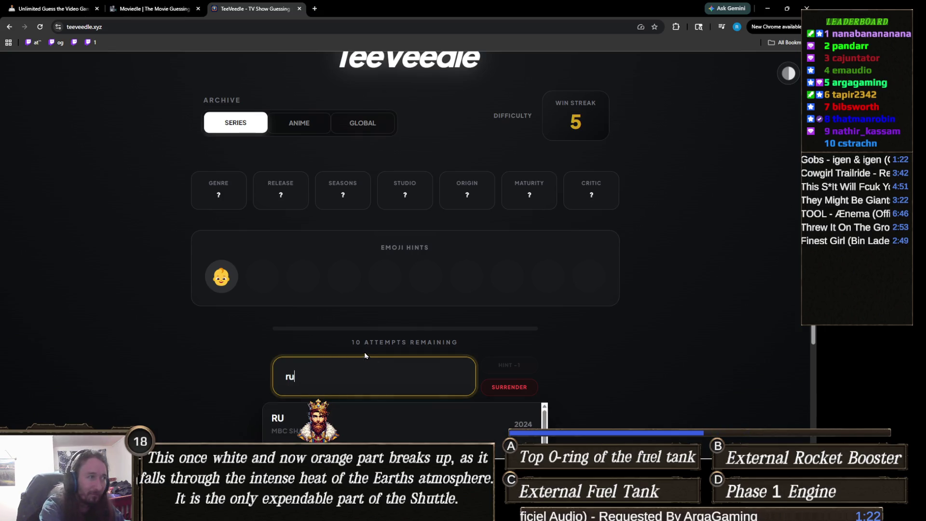
pyautogui.click(343, 422)
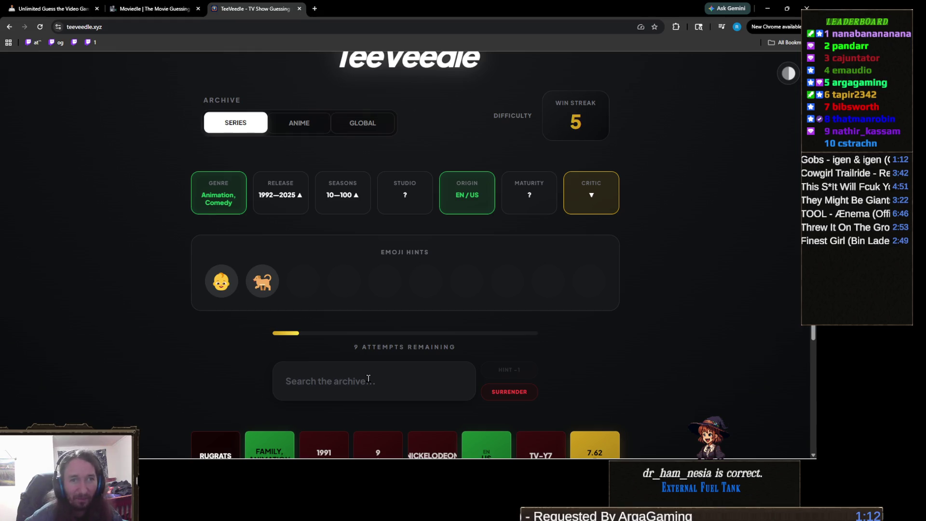
# - Win with Family Guy via 'fami' and continue to the next puzzle
pyautogui.click(397, 369)
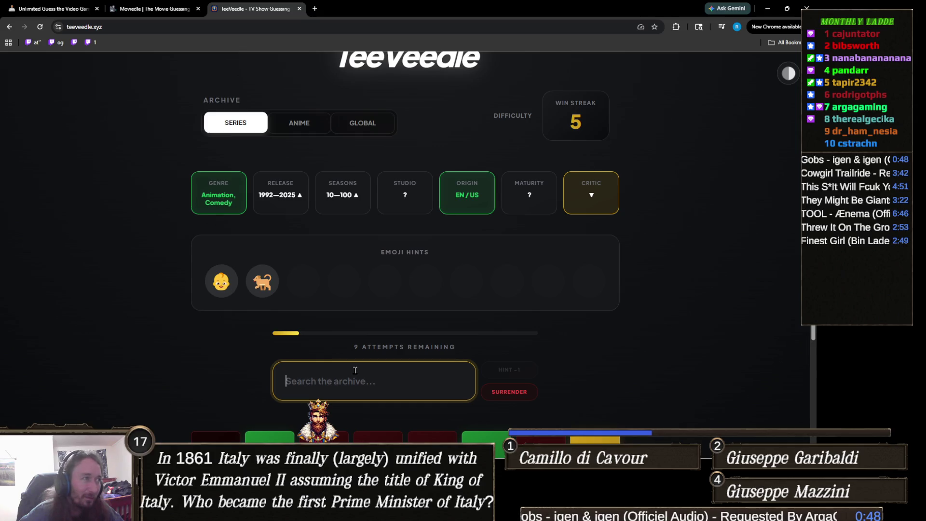
pyautogui.write('fami')
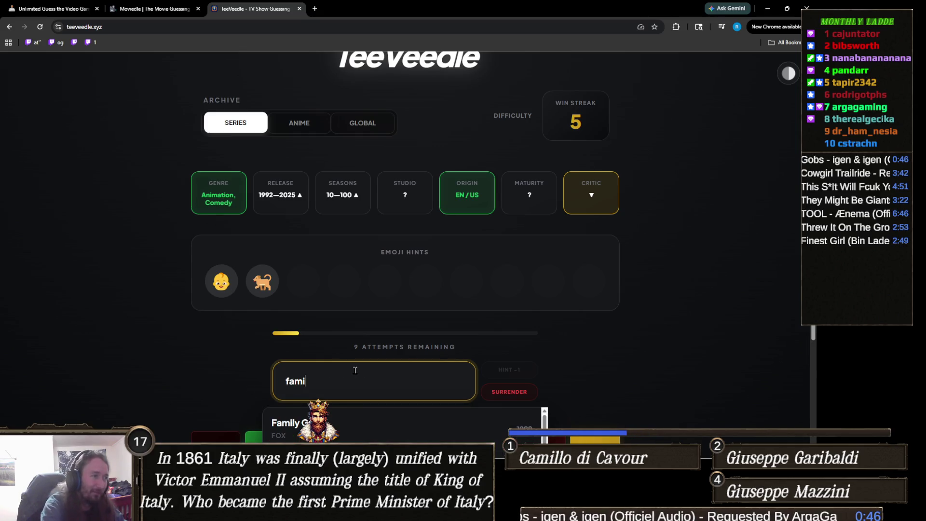
pyautogui.click(378, 420)
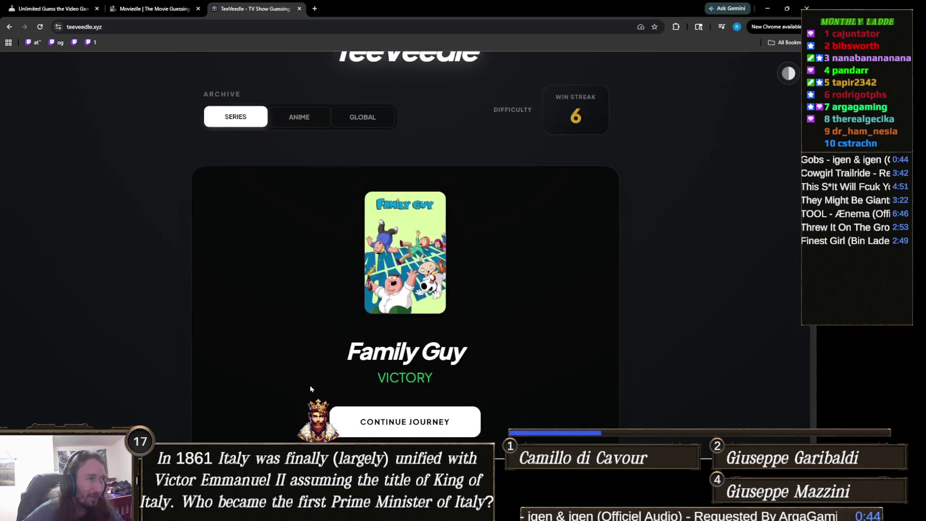
pyautogui.scroll(-1, 338, 314)
pyautogui.scroll(2, 332, 317)
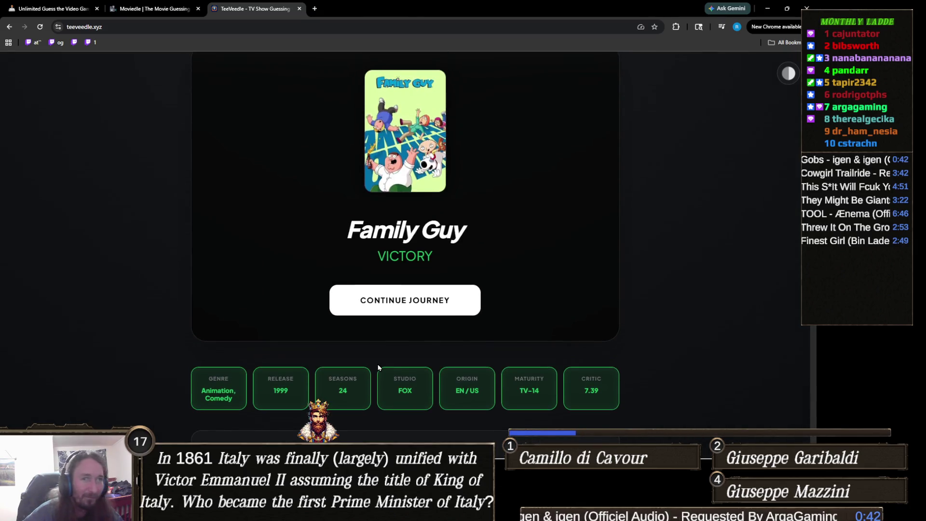
pyautogui.scroll(-4, 334, 385)
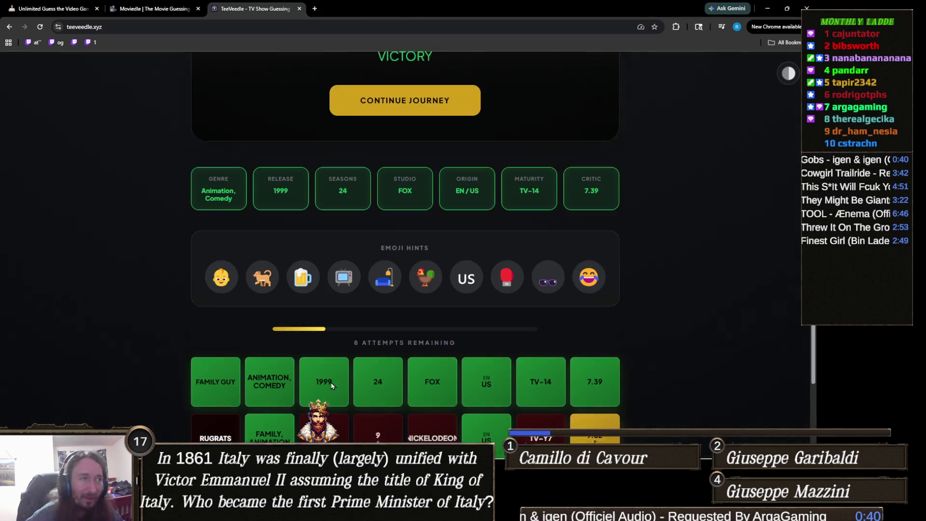
pyautogui.scroll(2, 333, 370)
pyautogui.scroll(2, 362, 378)
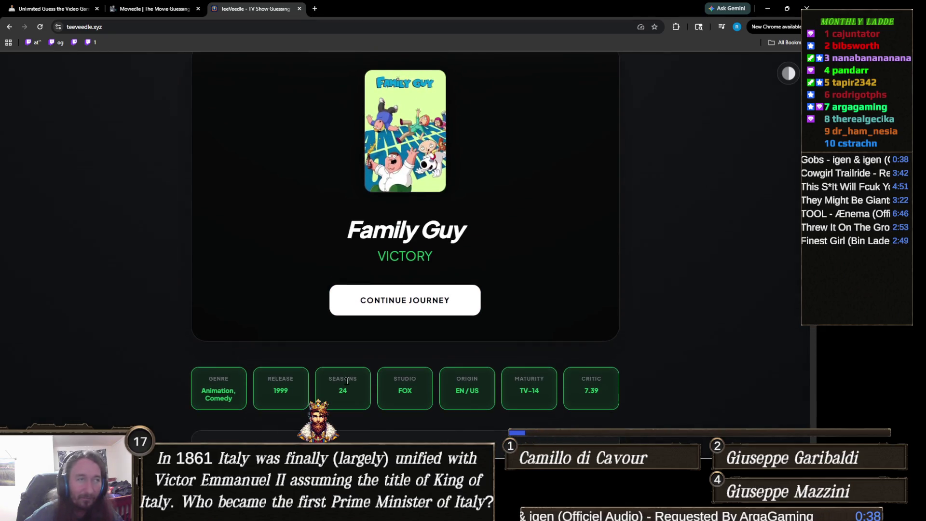
pyautogui.scroll(2, 434, 381)
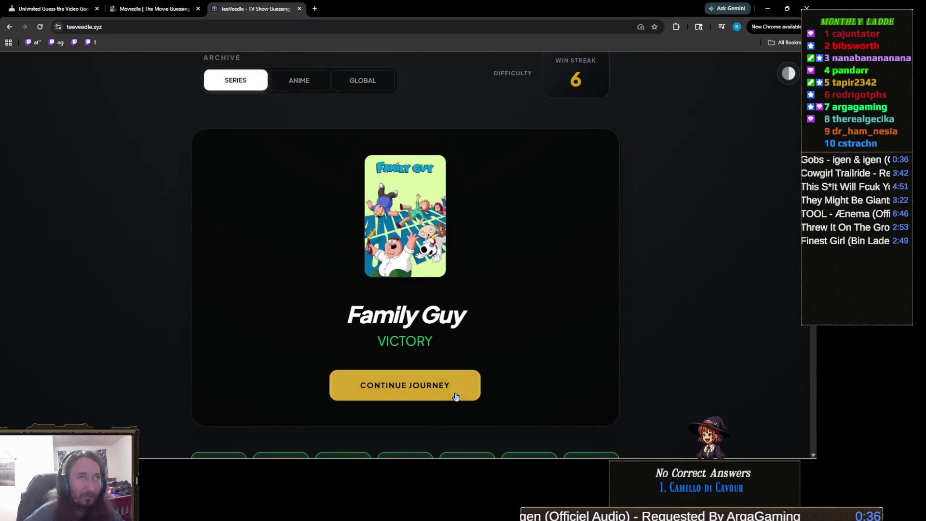
pyautogui.scroll(-2, 461, 393)
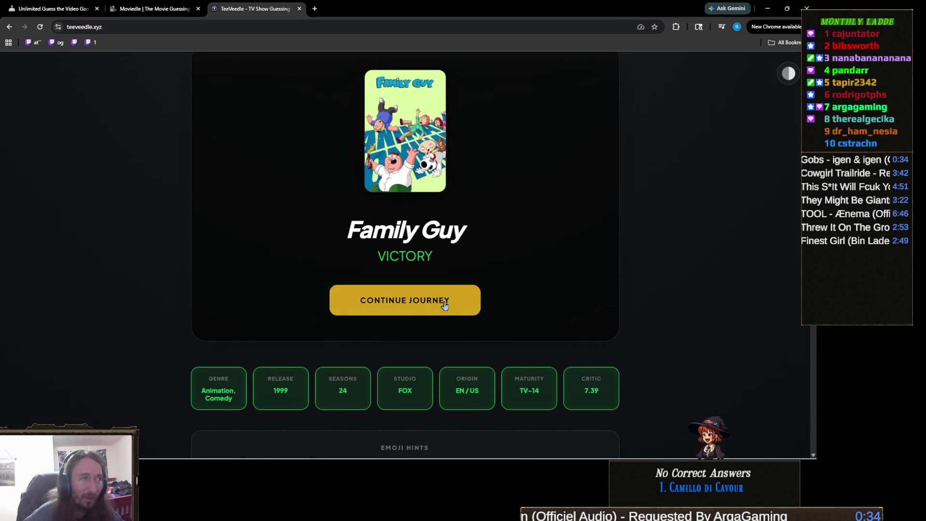
pyautogui.click(465, 300)
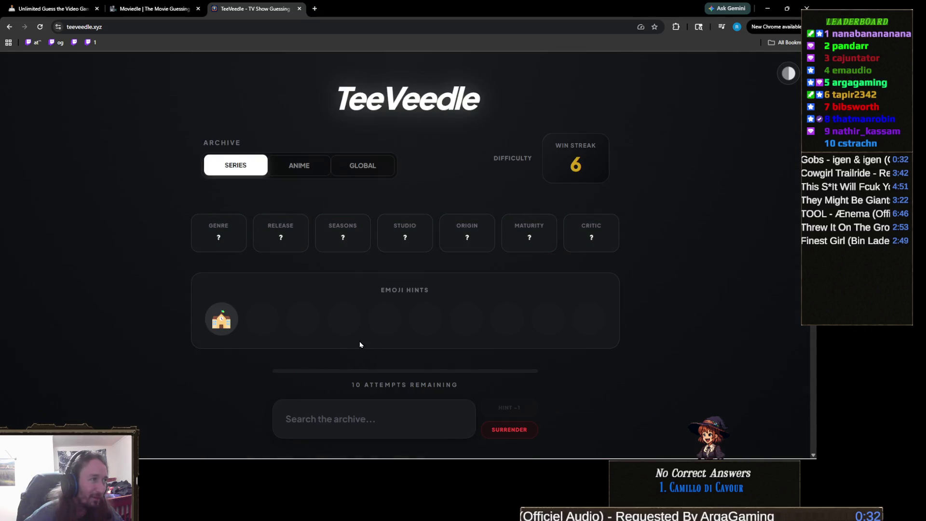
# - Search 'saved' and submit Saved by the Bell as the guess
pyautogui.scroll(-2, 474, 342)
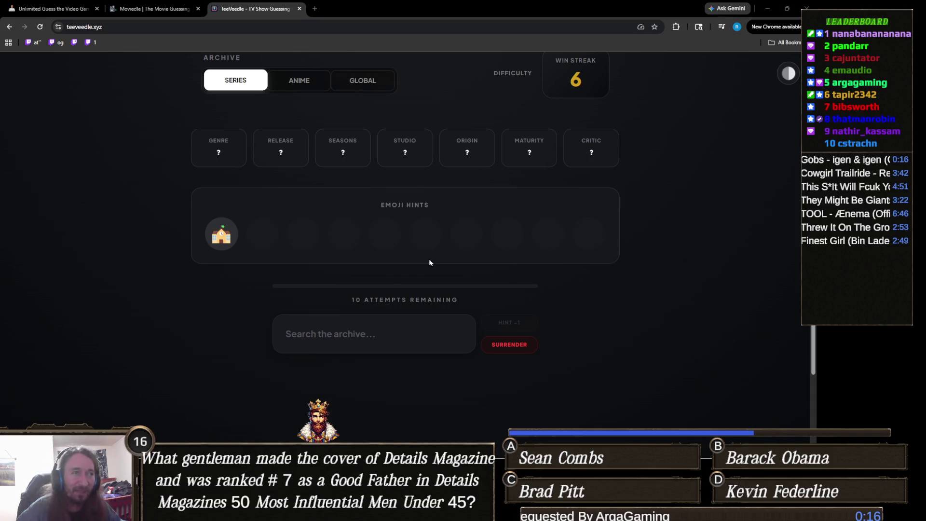
pyautogui.click(353, 332)
pyautogui.write('saved')
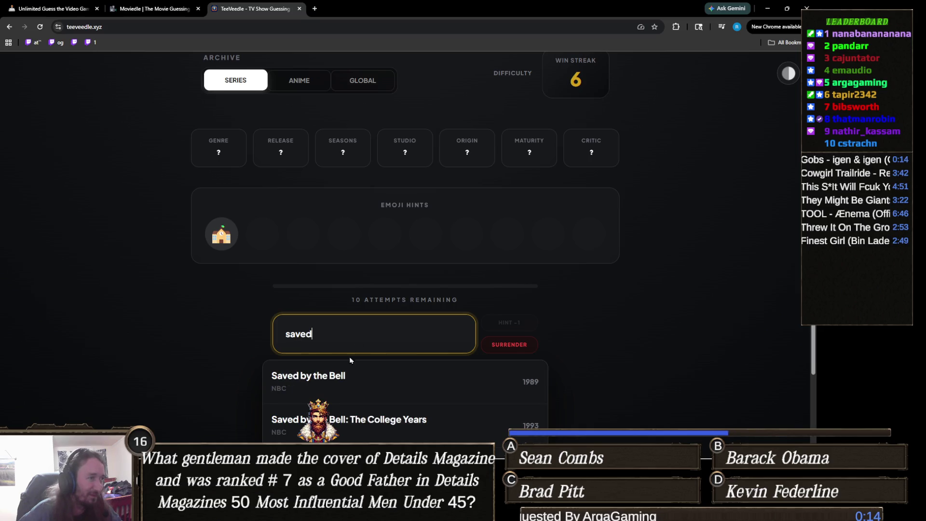
pyautogui.click(351, 367)
# - Refocus the guess field and close the YouTube tab that opened
pyautogui.click(375, 341)
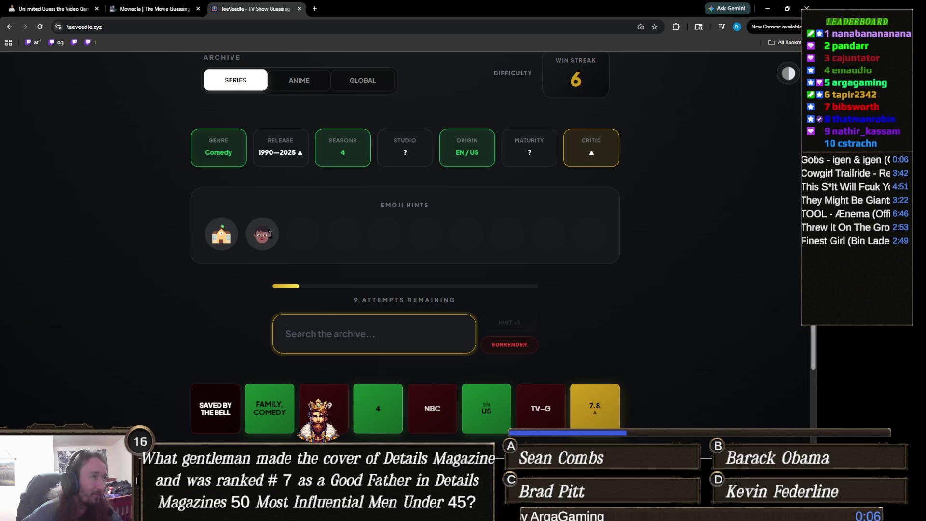
pyautogui.click(270, 234)
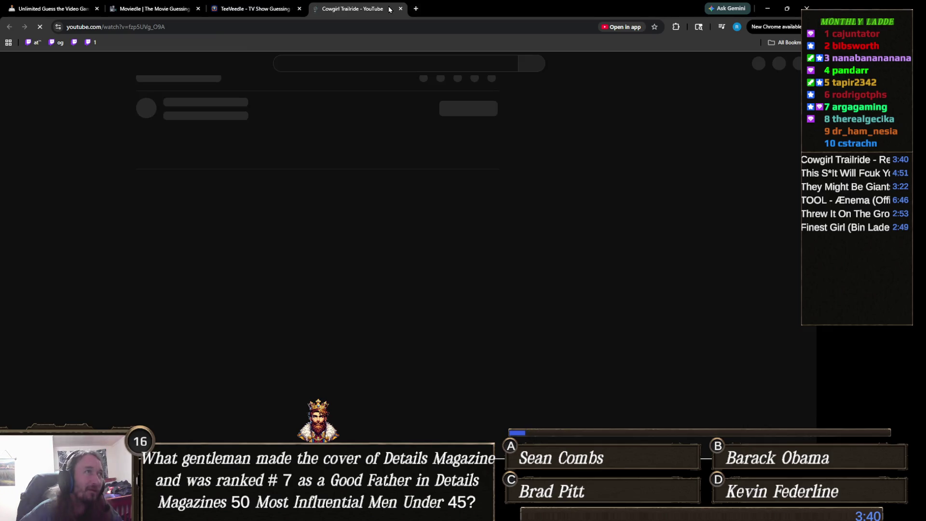
pyautogui.click(412, 8)
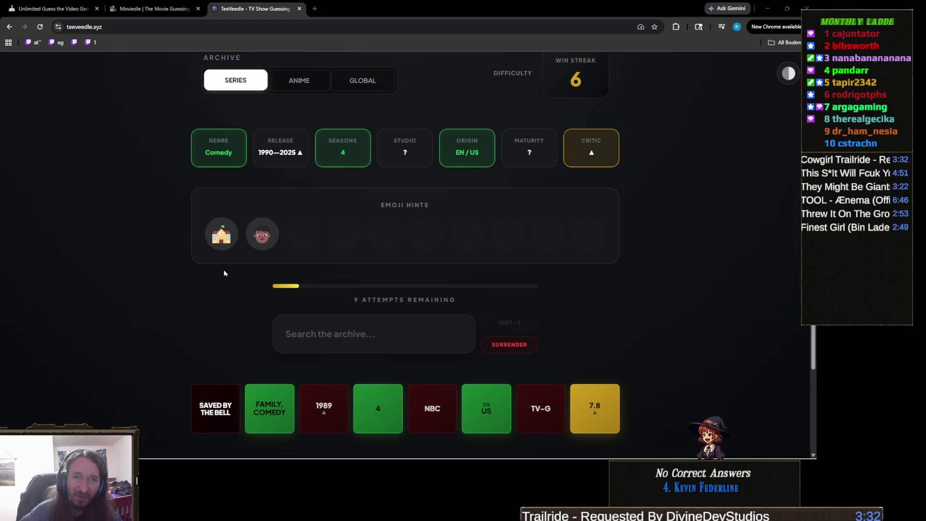
# - Zoom in twice to study the child-face emoji hint, then zoom back to 100%
pyautogui.hotkey('ctrl', '+')
pyautogui.hotkey('ctrl', '+')
pyautogui.hotkey('ctrl', '+')
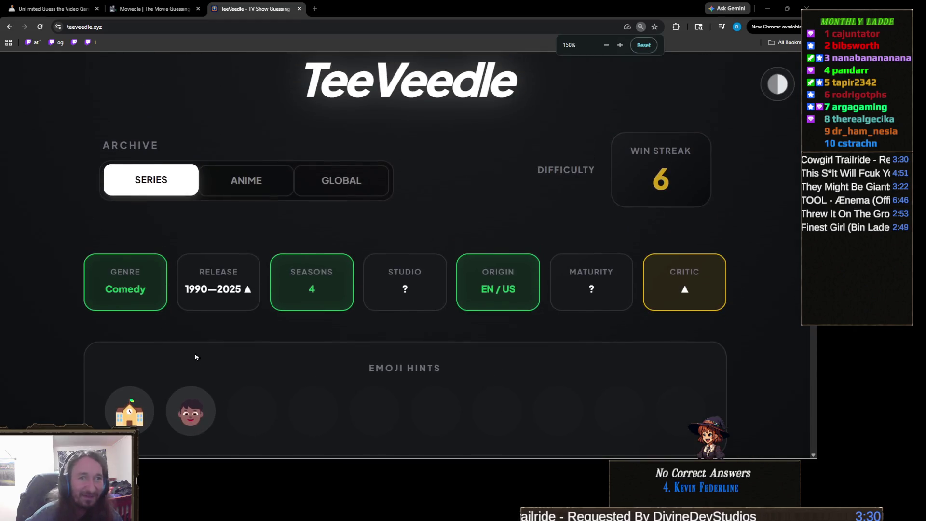
pyautogui.hotkey('ctrl', '+')
pyautogui.hotkey('ctrl', '+')
pyautogui.hotkey('ctrl', '+')
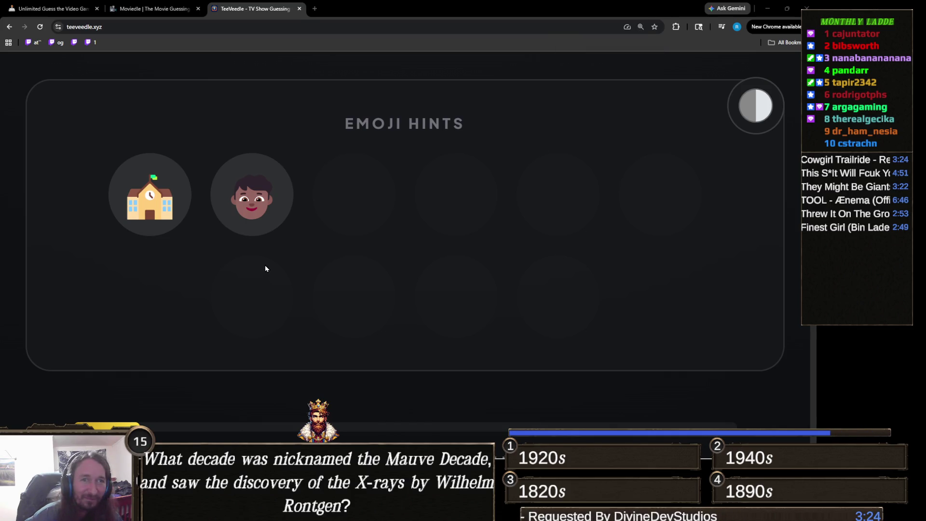
pyautogui.doubleClick(259, 198)
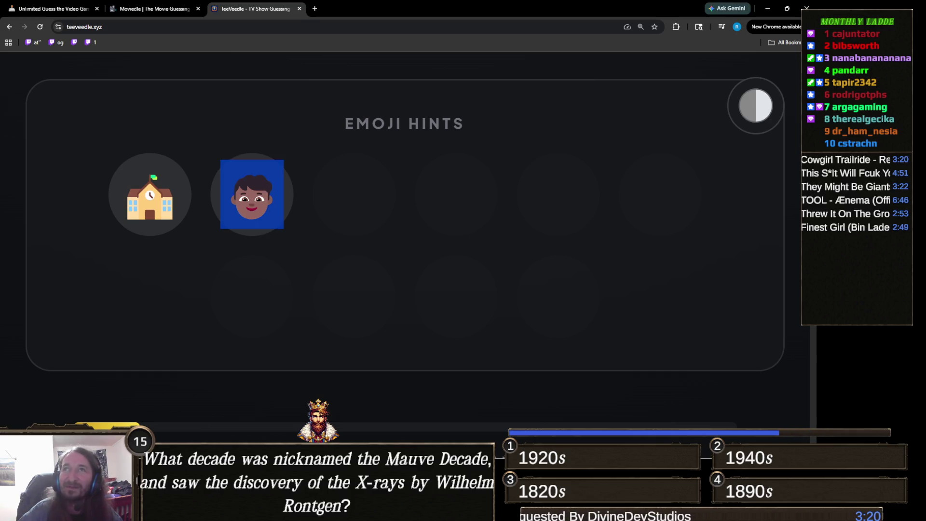
pyautogui.hotkey('alt', 'Tab')
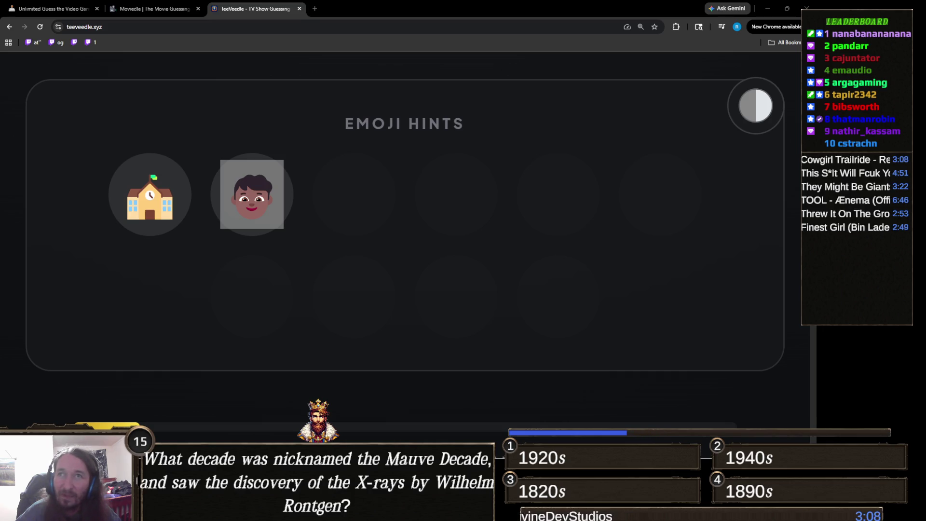
pyautogui.hotkey('ctrl', '-')
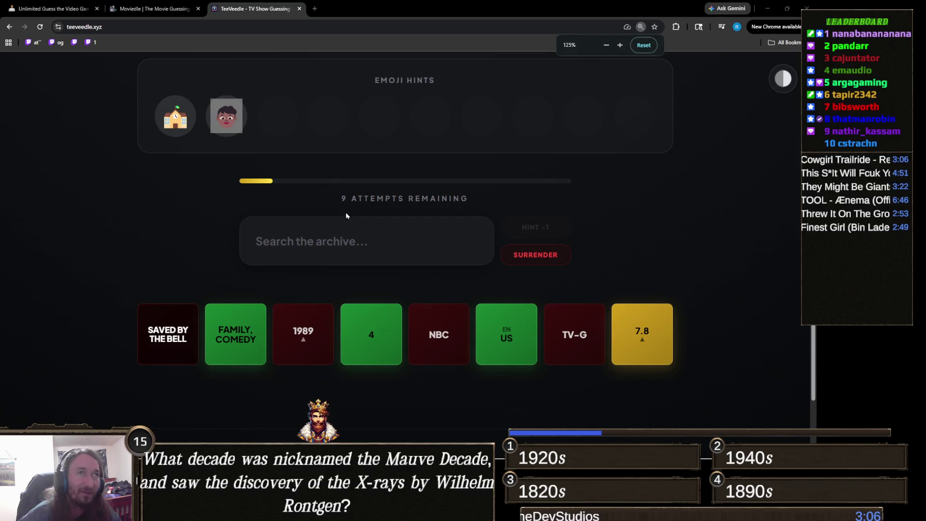
pyautogui.hotkey('ctrl', '-')
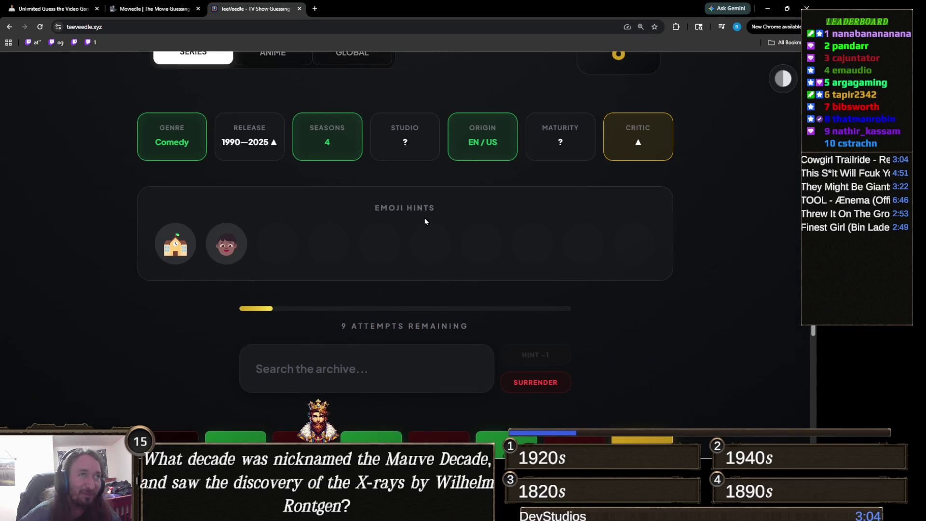
pyautogui.hotkey('ctrl', '-')
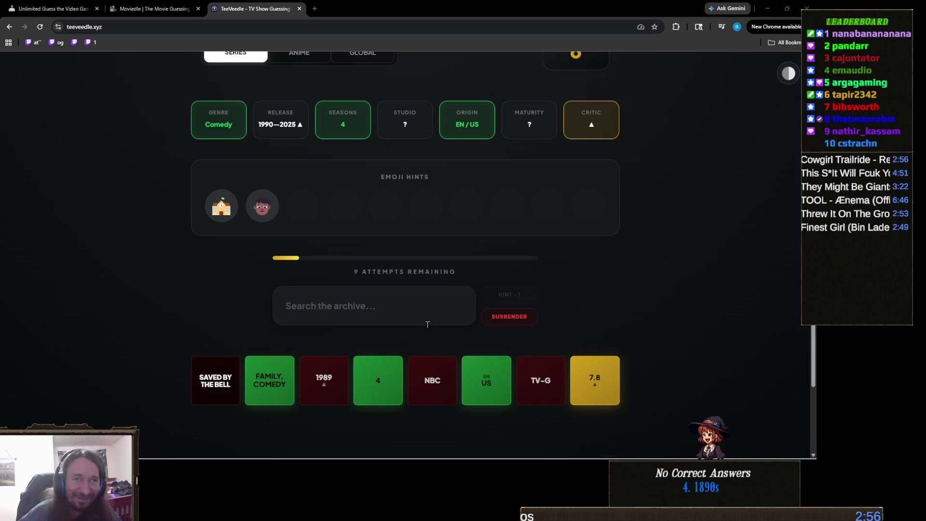
# - Win with Everybody Hates Chris via 'every', review the stats, and start the next puzzle
pyautogui.click(391, 305)
pyautogui.write('e')
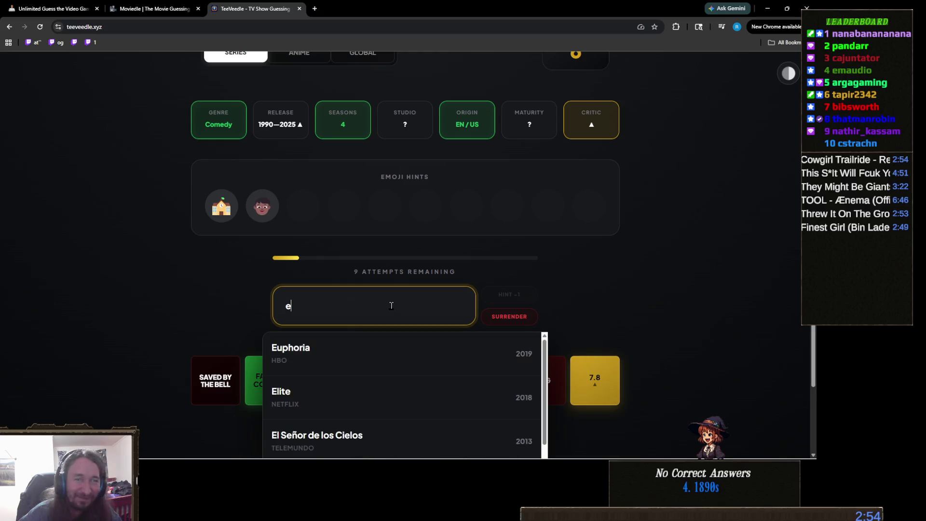
pyautogui.write('very')
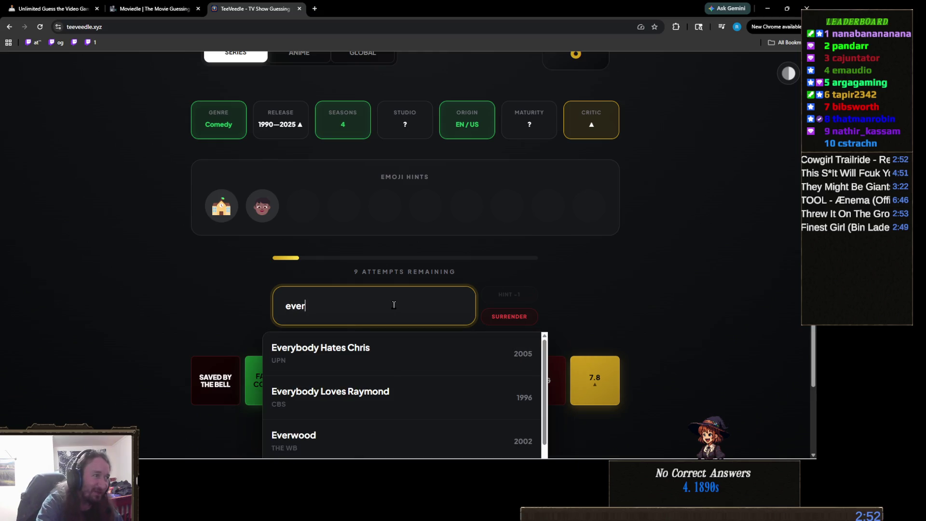
pyautogui.click(389, 343)
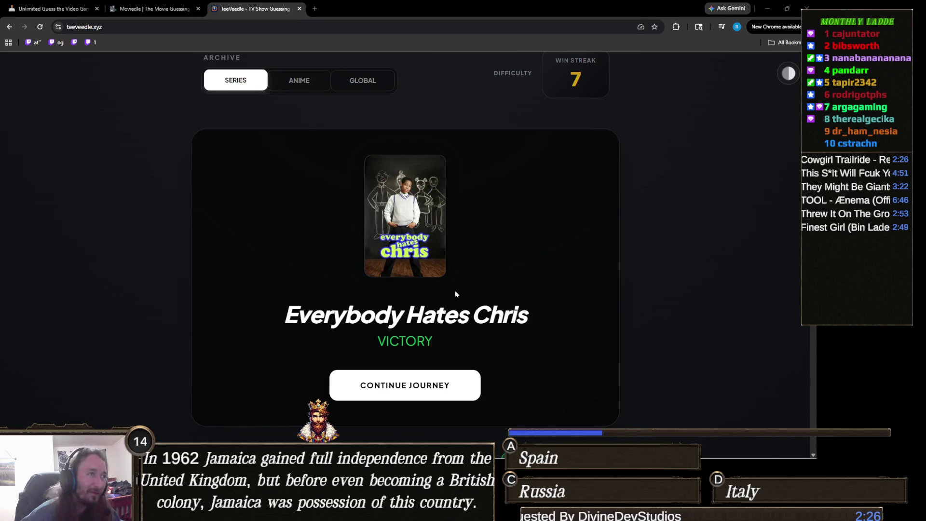
pyautogui.scroll(-2, 455, 276)
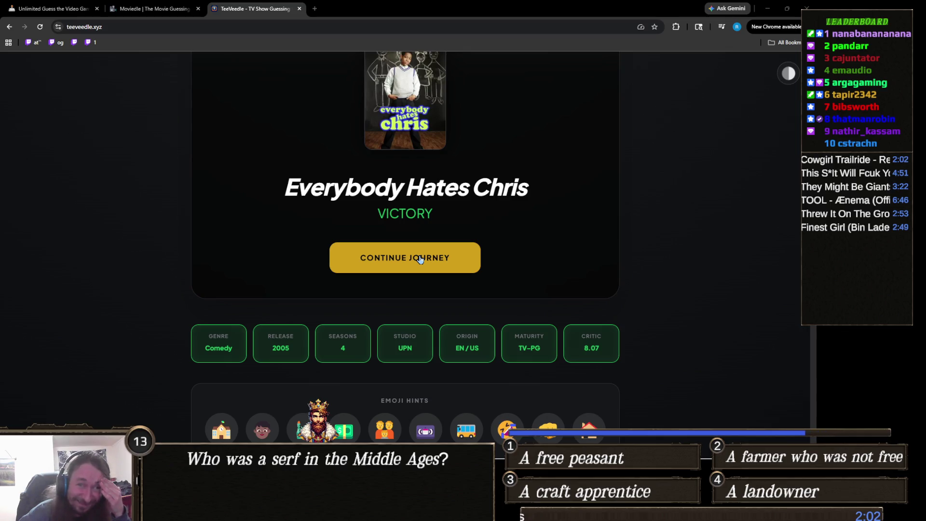
pyautogui.click(420, 259)
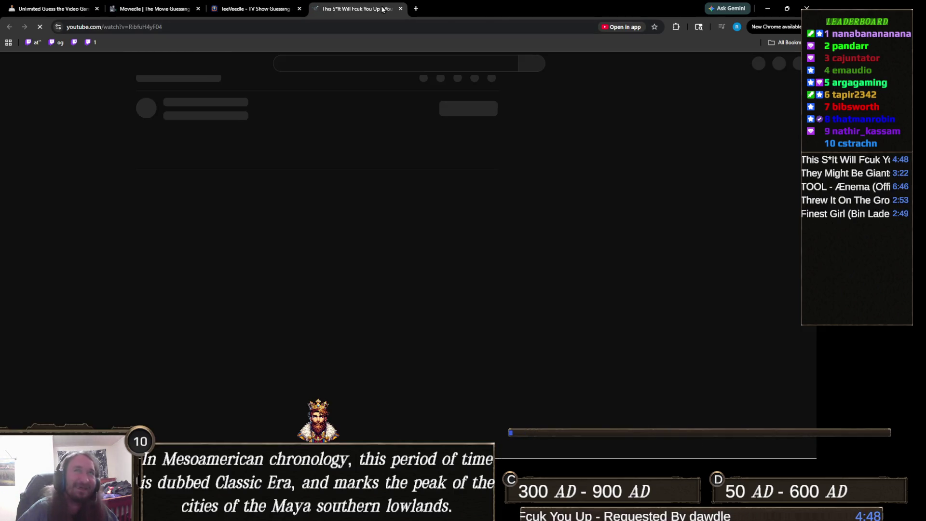
# - Close the stray YouTube tab to bring the TeeVeedle puzzle back
pyautogui.middleClick(383, 9)
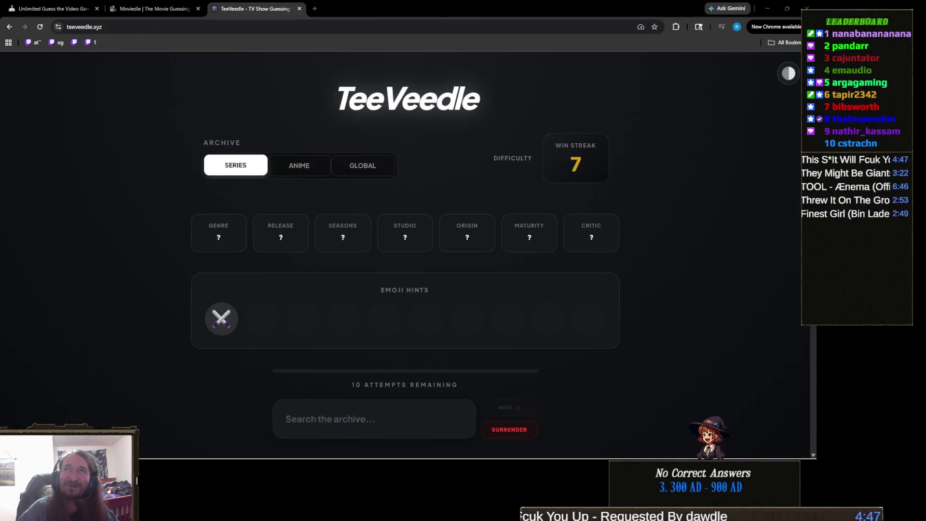
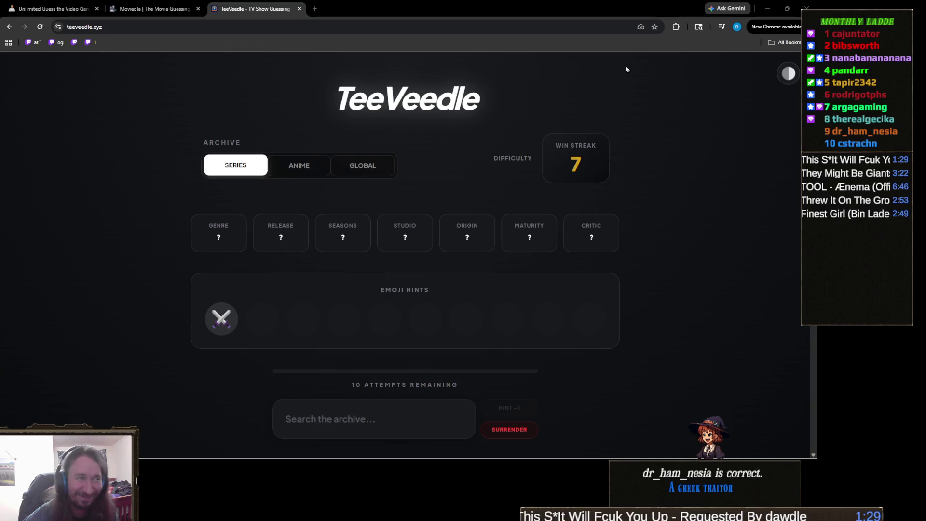
# - Guess The Witcher by searching 'witcher' in the TeeVeedle search box
pyautogui.scroll(-2, 379, 327)
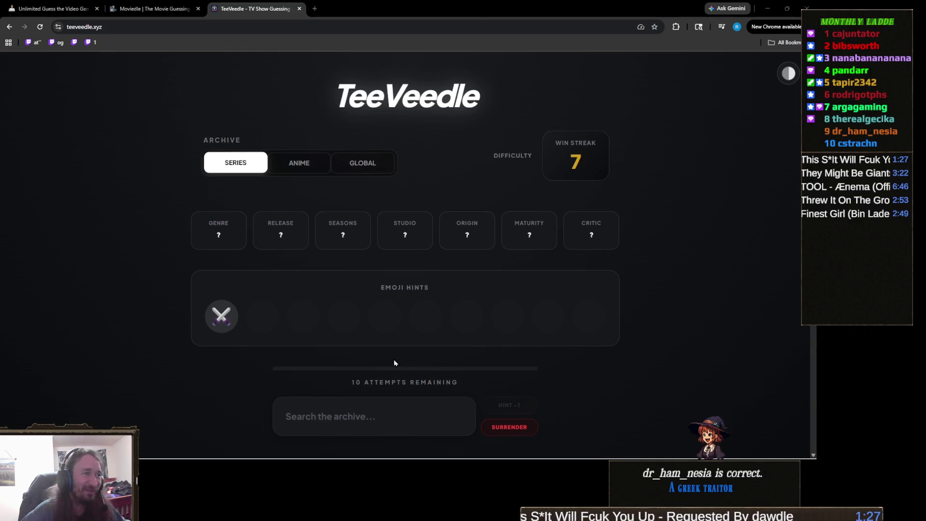
pyautogui.click(380, 328)
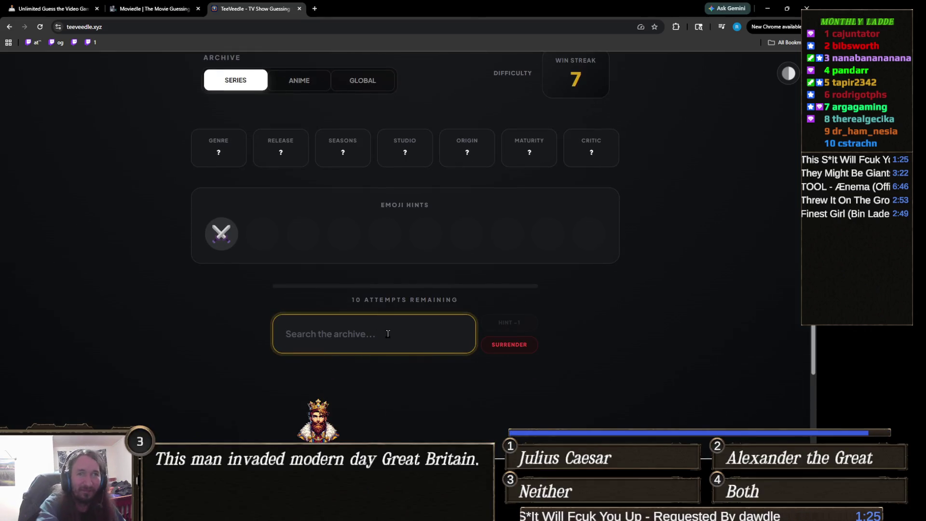
pyautogui.write('witcher')
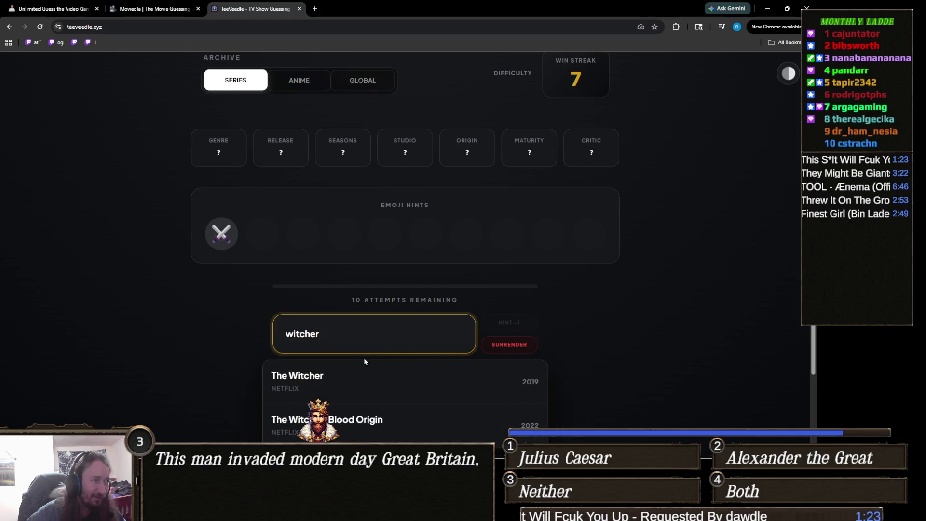
pyautogui.click(365, 381)
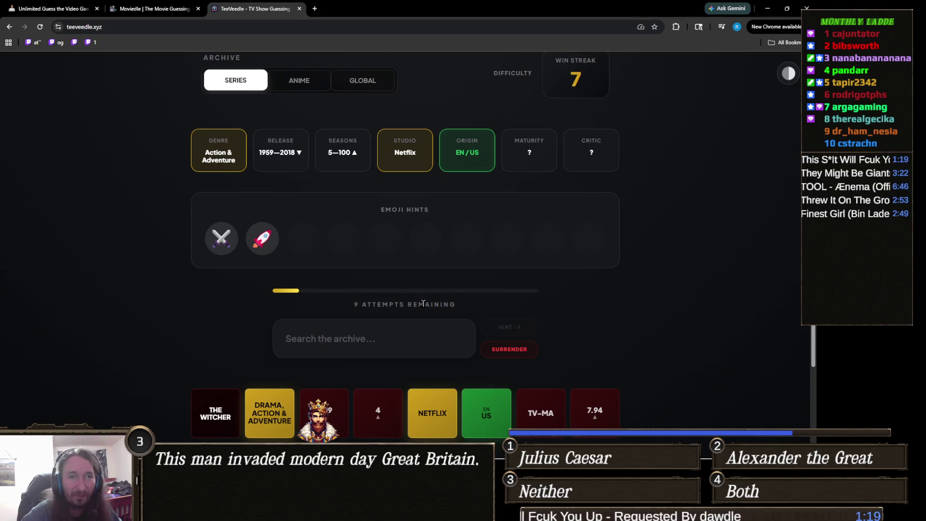
# - Search 'star wars' and guess Star Wars: The Clone Wars to win the puzzle
pyautogui.click(399, 339)
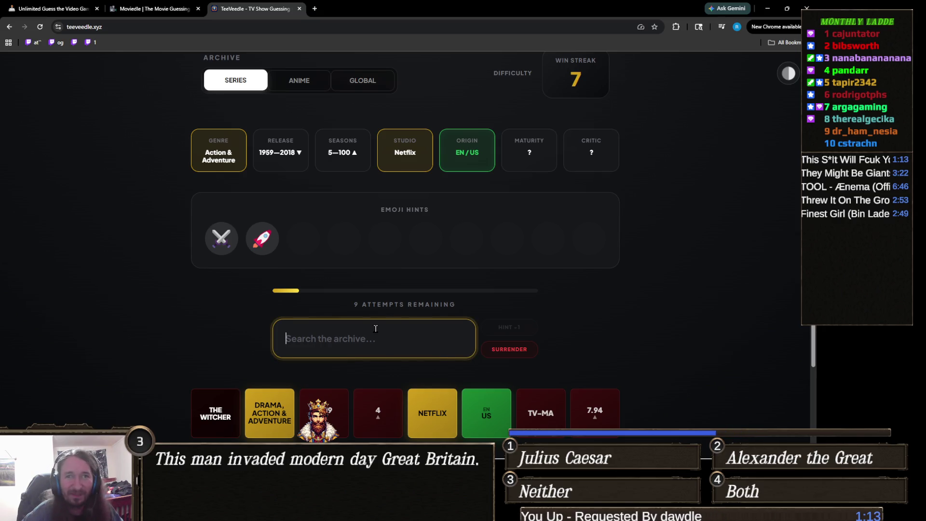
pyautogui.write('star tre')
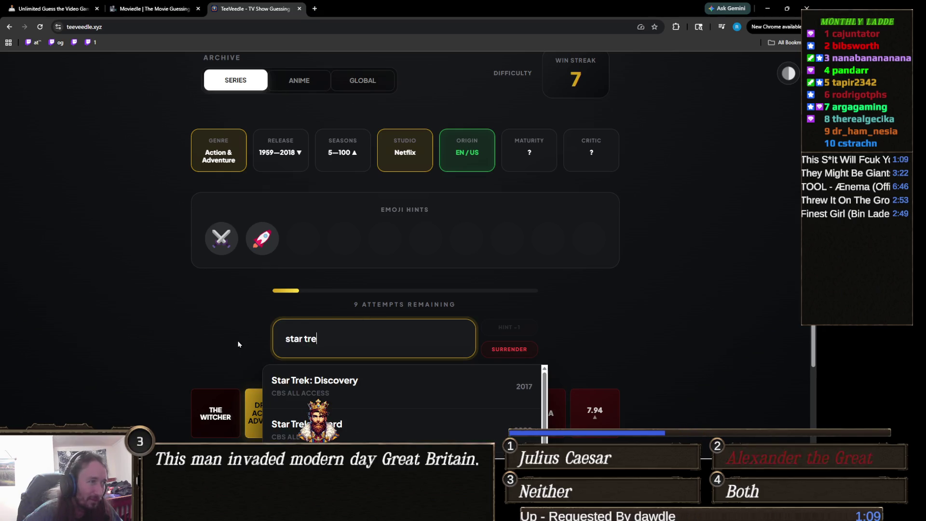
pyautogui.press('BackSpace')
pyautogui.press('BackSpace')
pyautogui.press('BackSpace')
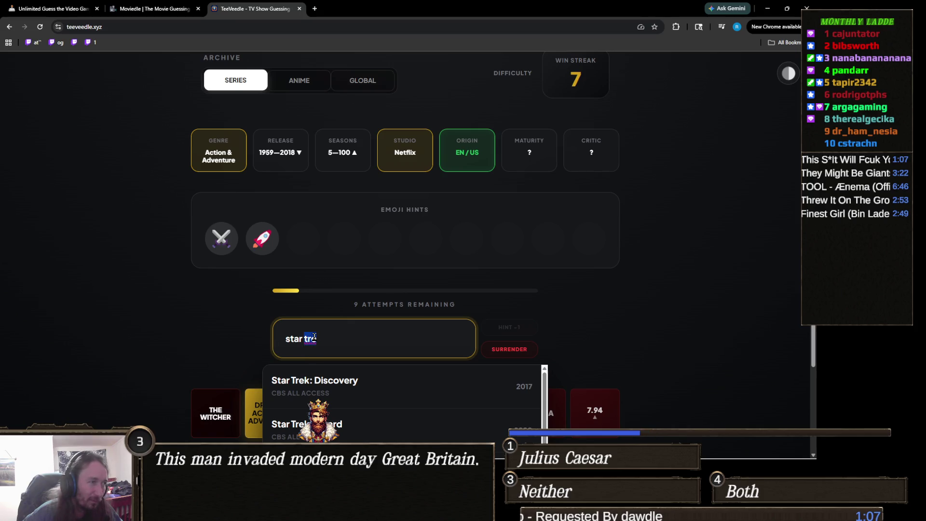
pyautogui.write('wars')
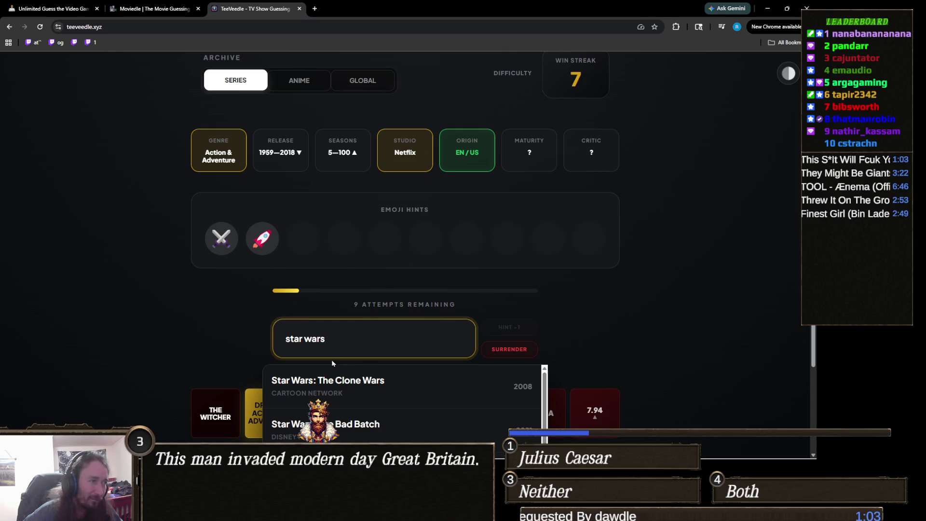
pyautogui.click(414, 384)
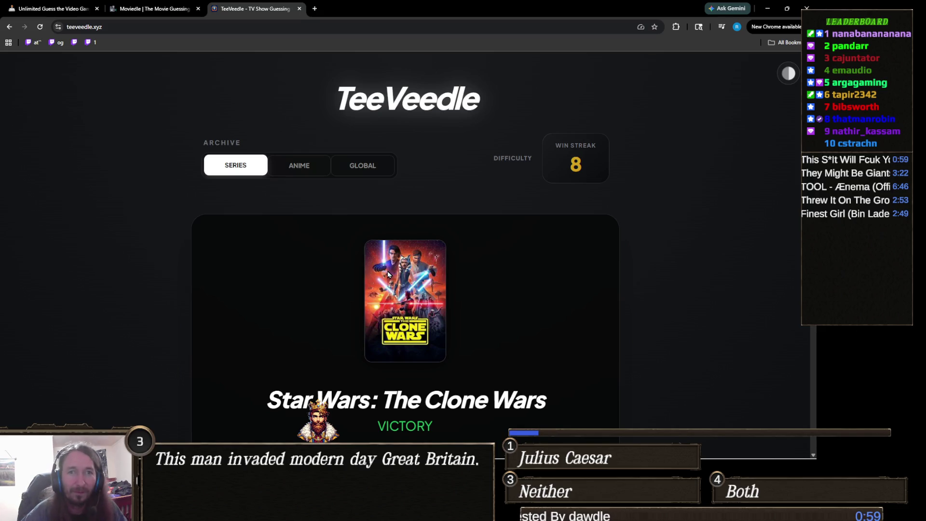
# - Continue from the victory screen (win streak 8) to the next puzzle
pyautogui.scroll(-1, 398, 266)
pyautogui.scroll(-2, 399, 267)
pyautogui.scroll(-1, 415, 343)
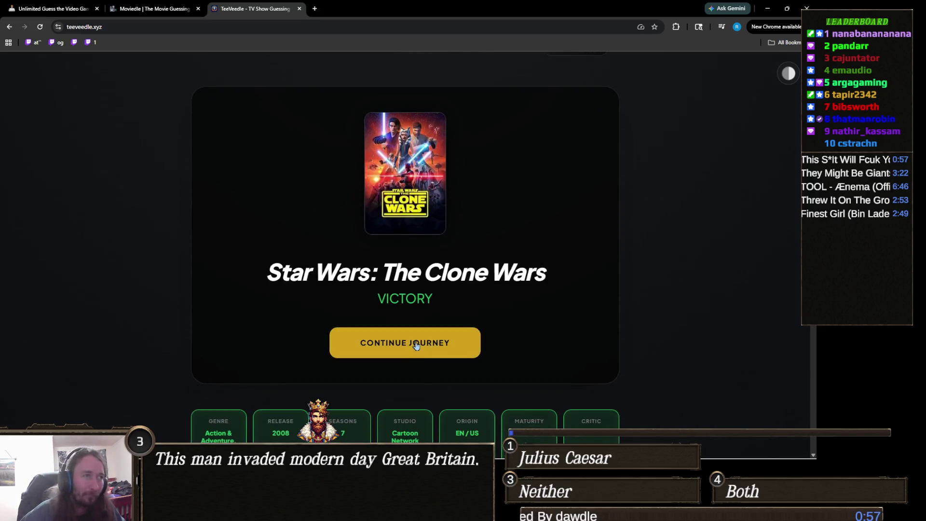
pyautogui.click(418, 340)
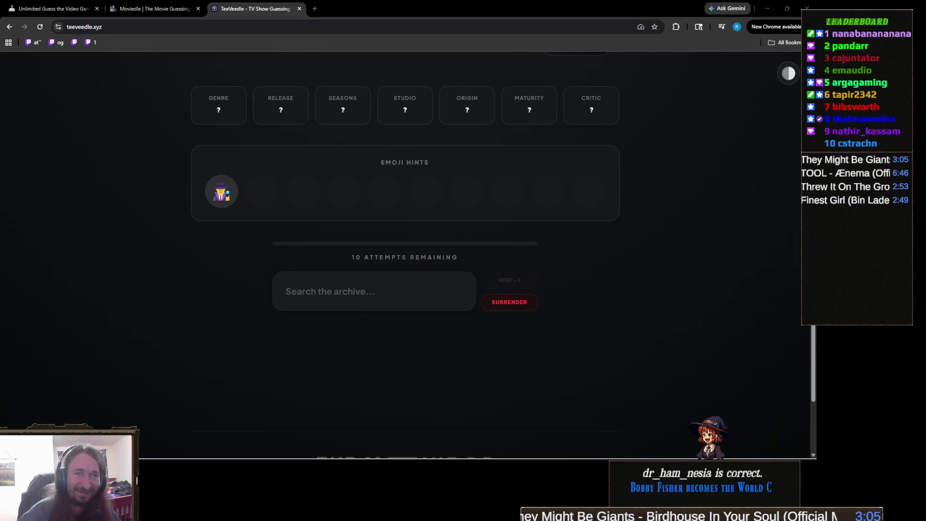
# - Guess Sherlock by searching 'sherl', then switch away from the browser
pyautogui.click(325, 290)
pyautogui.write('s')
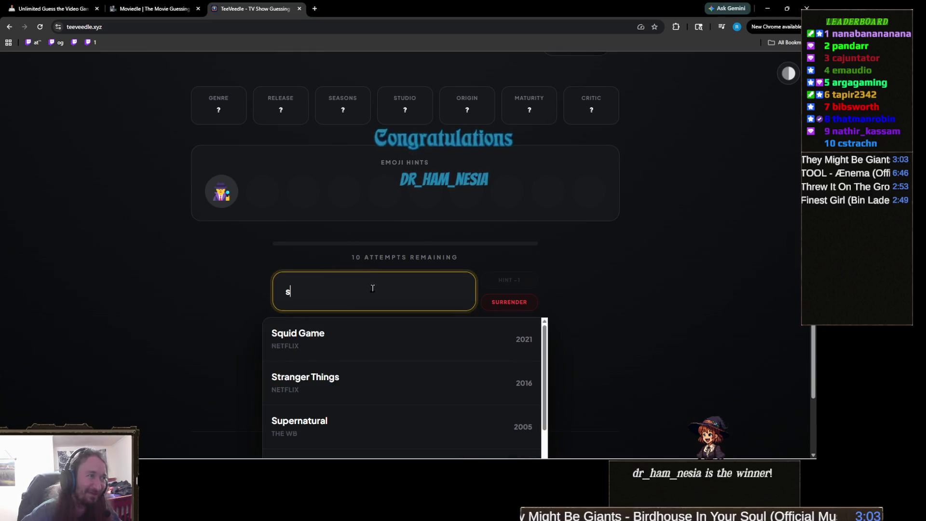
pyautogui.write('herl')
pyautogui.click(320, 346)
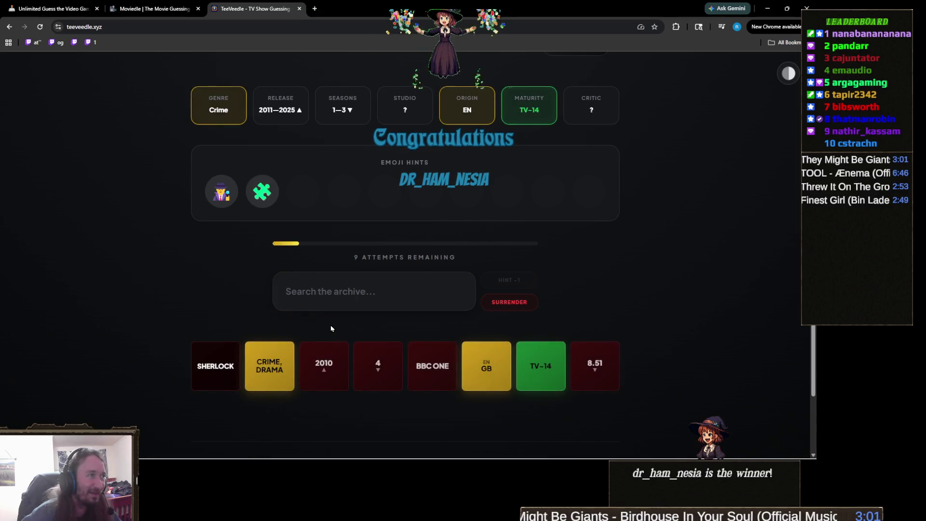
pyautogui.click(374, 291)
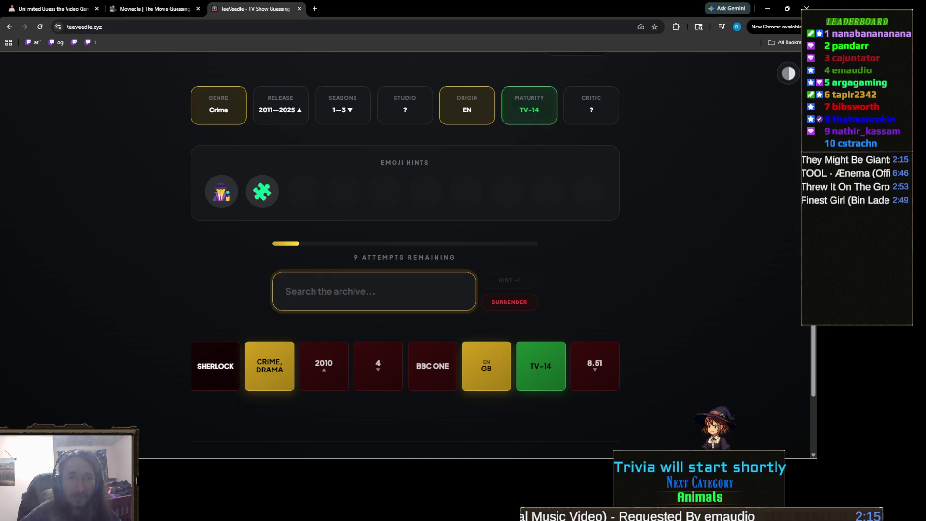
pyautogui.hotkey('alt', 'Tab')
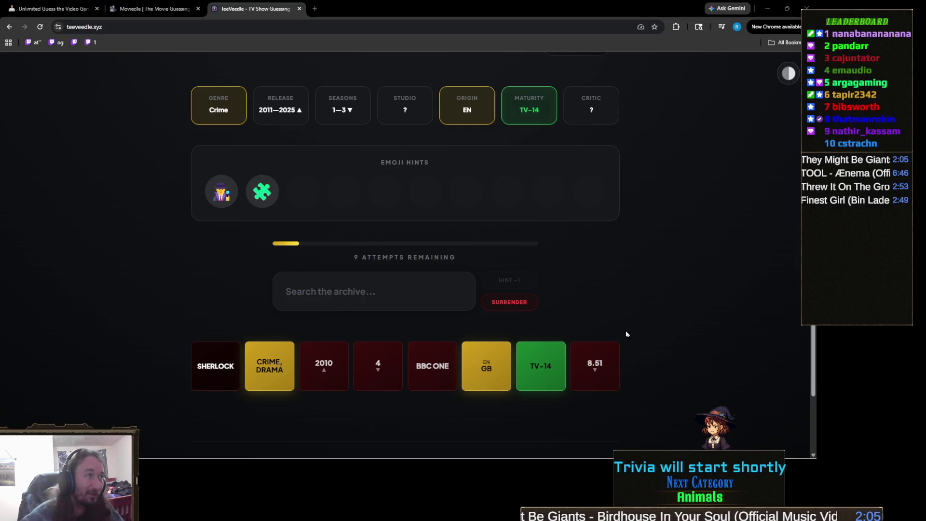
# - Search 'the men' and guess The Mentalist, confirming EN/US origin
pyautogui.click(400, 295)
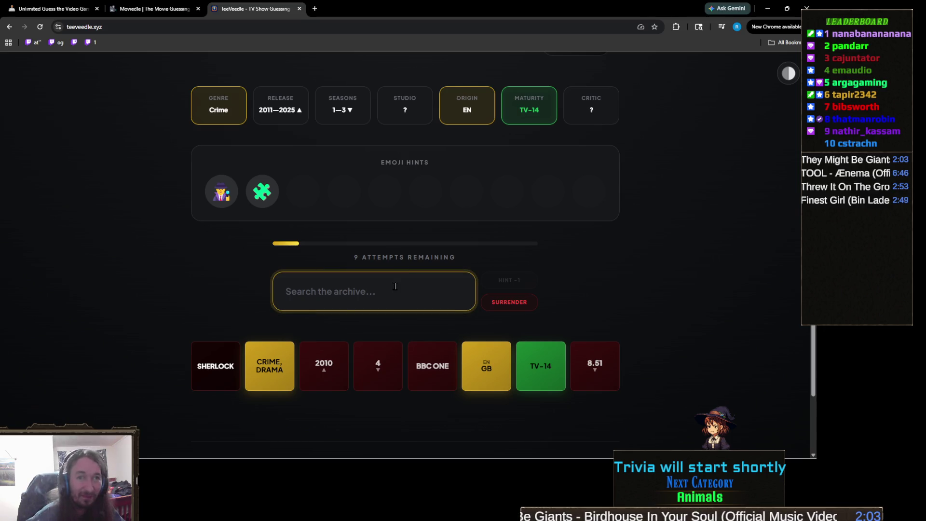
pyautogui.write('the men')
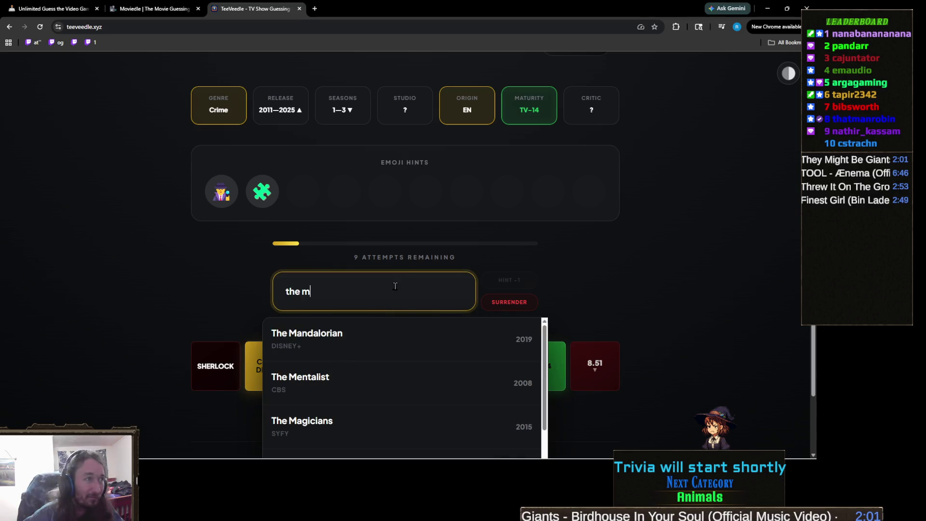
pyautogui.click(391, 332)
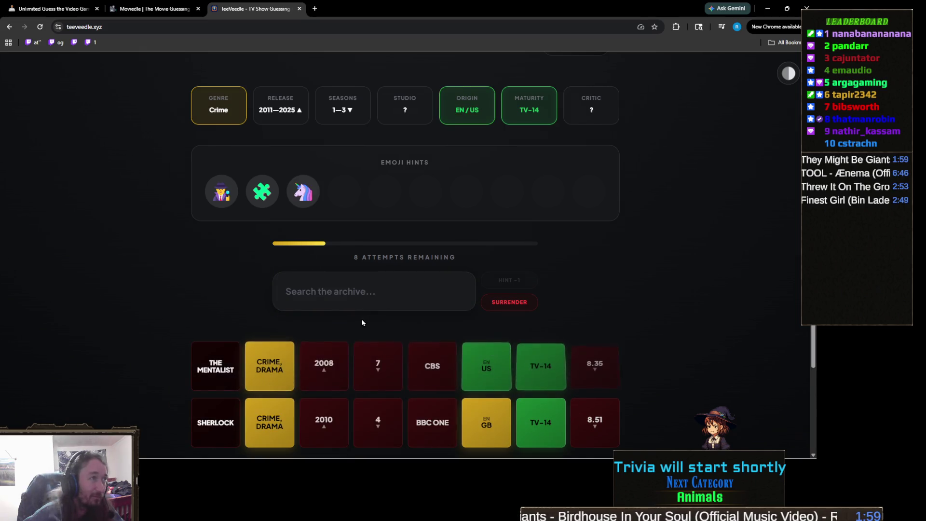
pyautogui.click(403, 275)
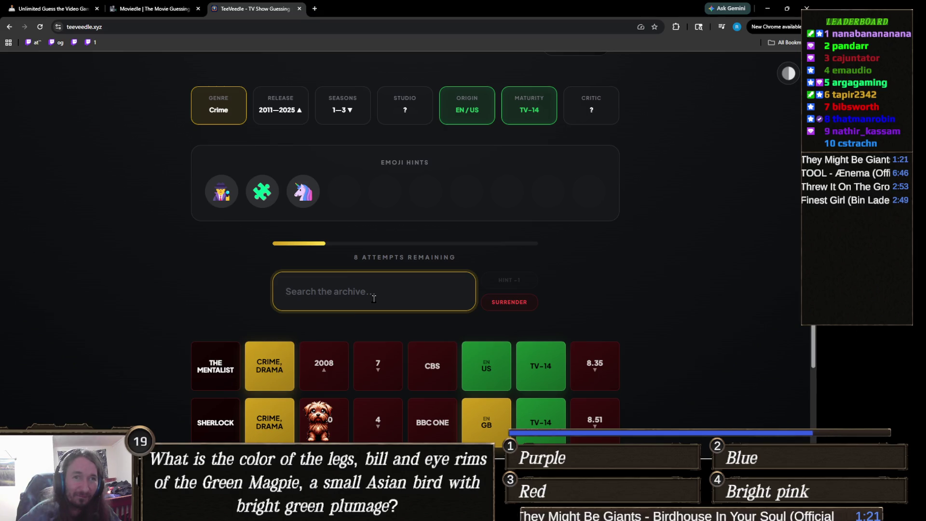
# - Search 'dir' and guess Dirk Gently's Holistic Detective Agency to solve it
pyautogui.write('d')
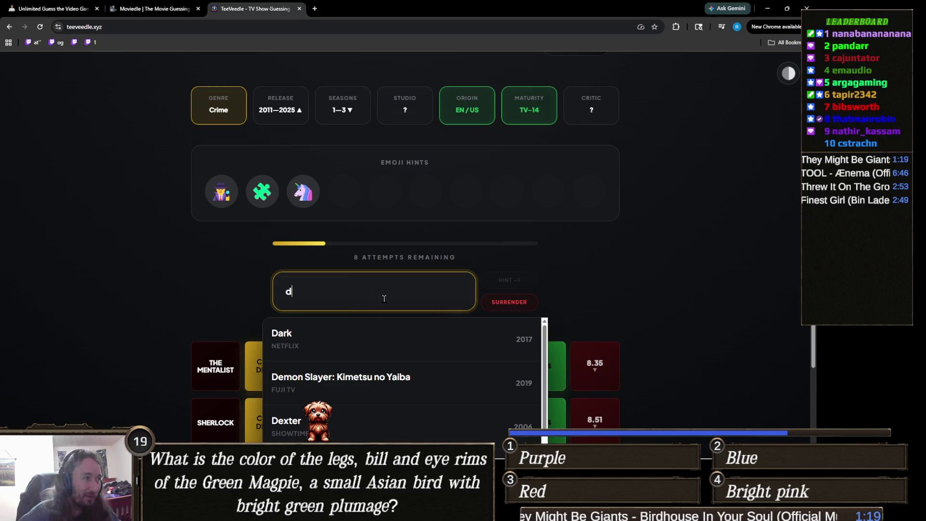
pyautogui.write('or')
pyautogui.press('BackSpace')
pyautogui.press('BackSpace')
pyautogui.write('i')
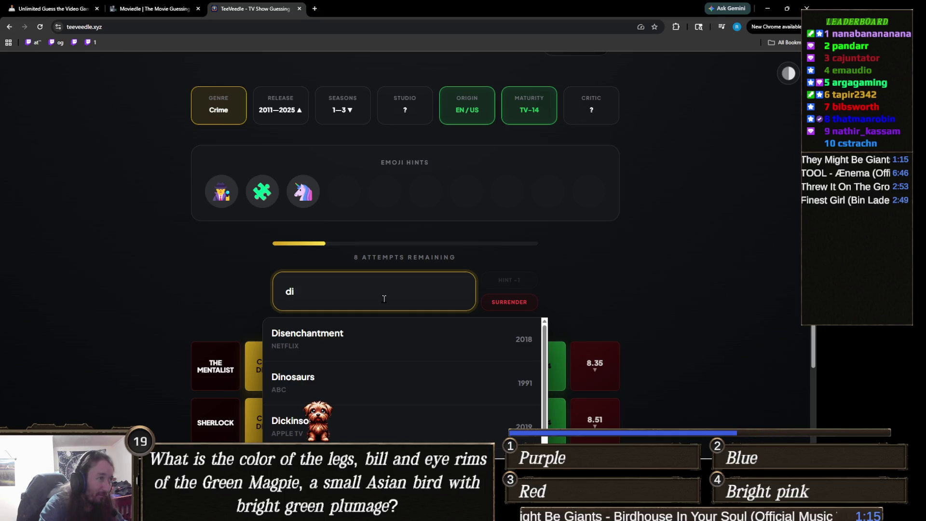
pyautogui.write('r')
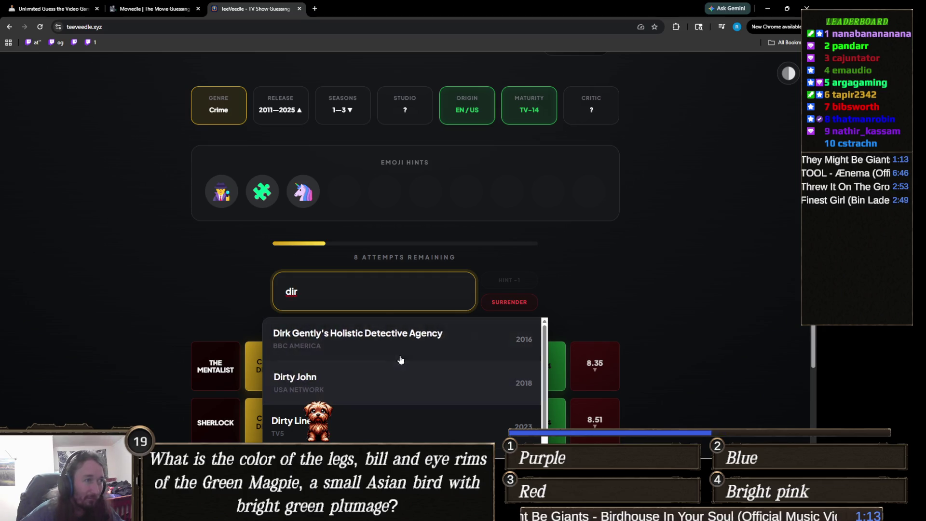
pyautogui.click(400, 360)
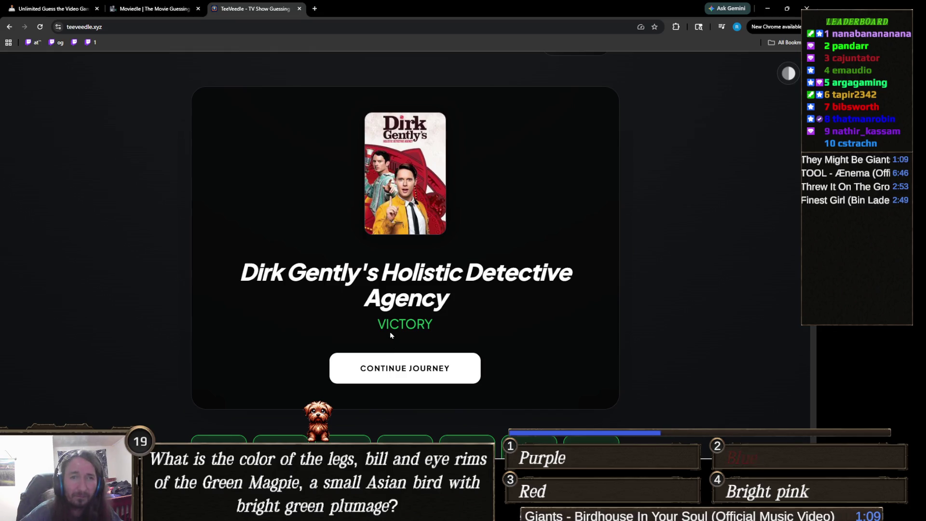
pyautogui.scroll(-1, 391, 319)
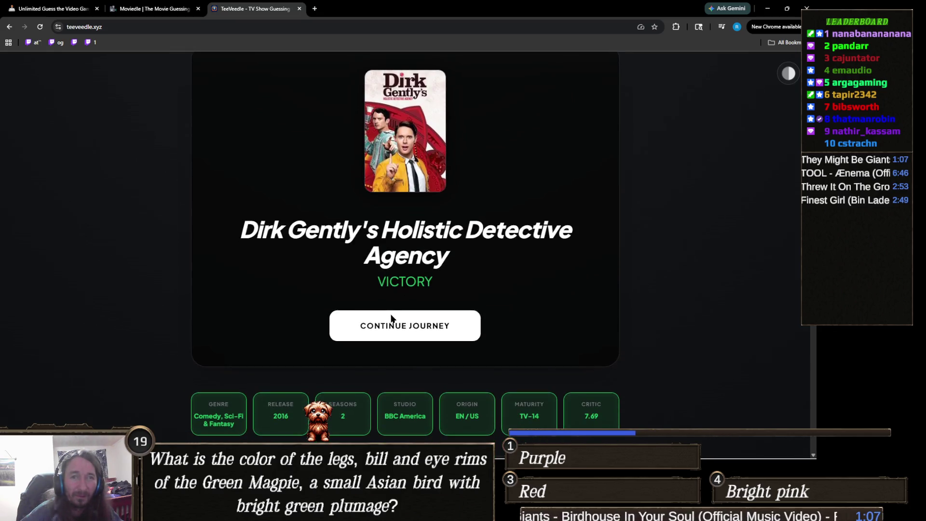
pyautogui.scroll(1, 429, 365)
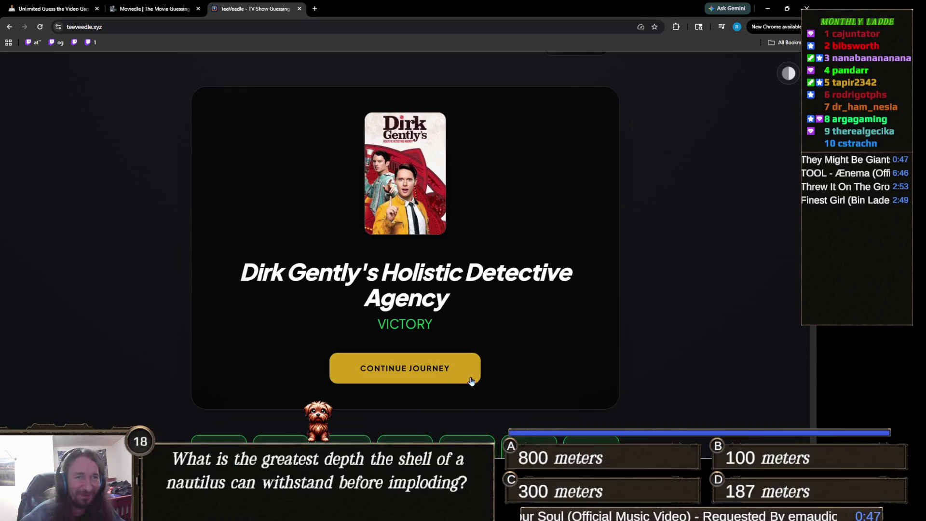
# - Start a new TV show puzzle and guess Weeds
pyautogui.click(453, 371)
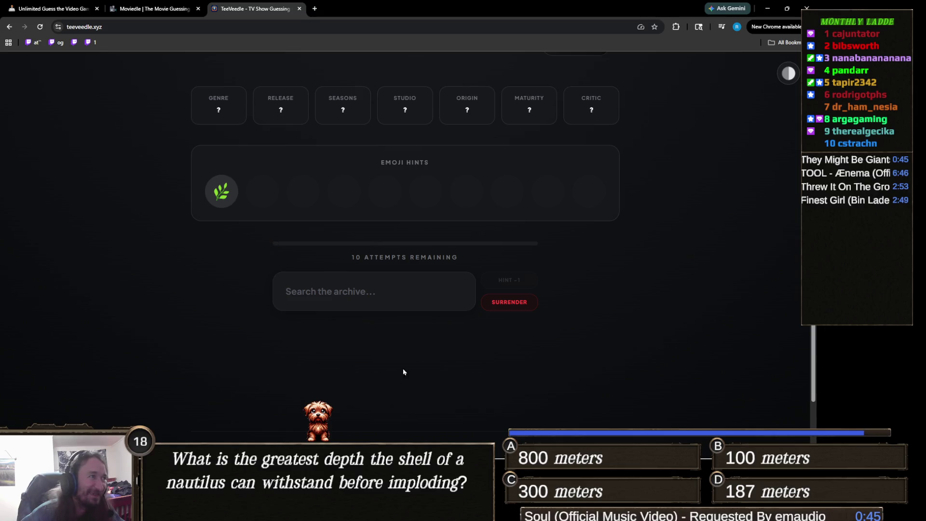
pyautogui.click(348, 298)
pyautogui.write('weed')
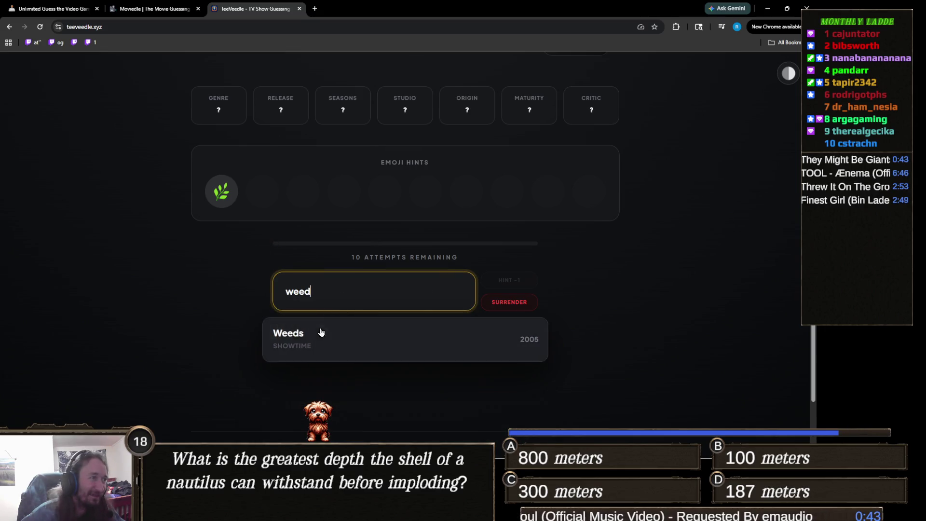
pyautogui.click(310, 340)
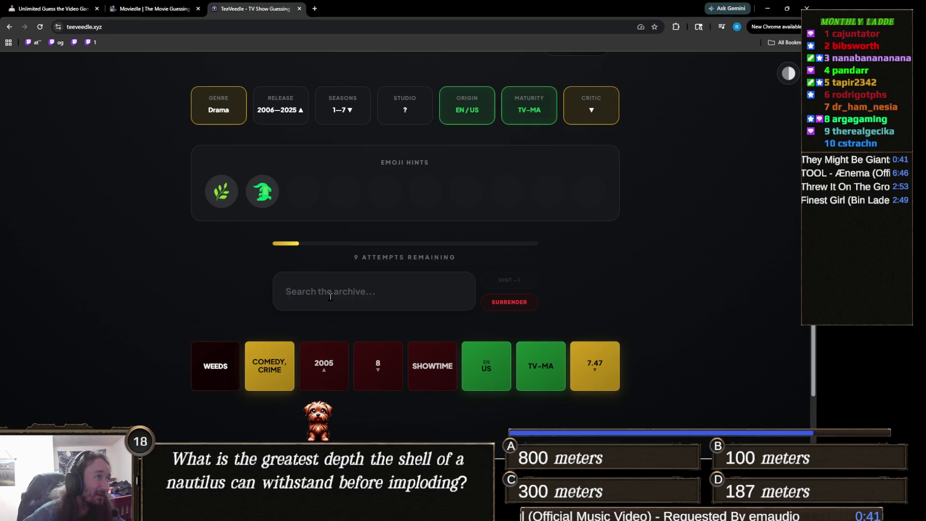
# - Inspect the second emoji hint and scroll through the revealed clues
pyautogui.doubleClick(266, 194)
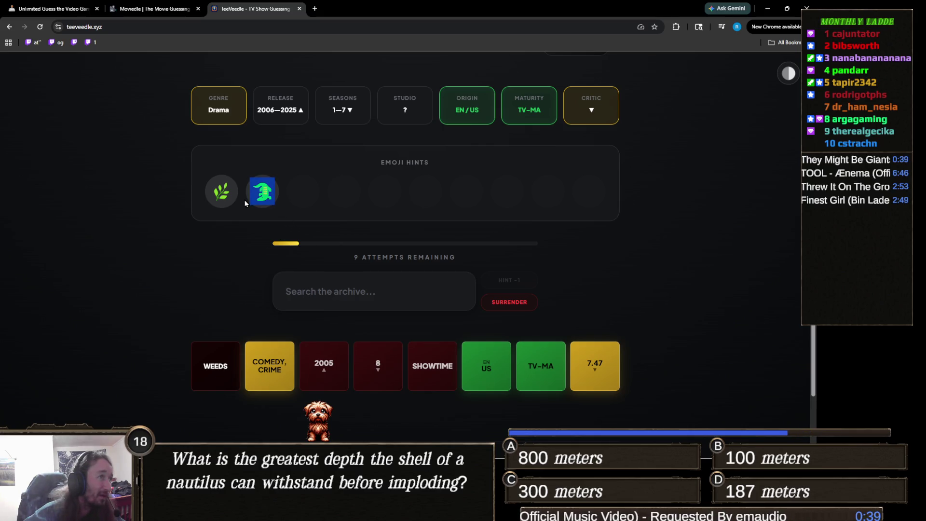
pyautogui.click(245, 237)
pyautogui.keyDown('ctrl'); pyautogui.scroll(3, 227, 263); pyautogui.keyUp('ctrl')
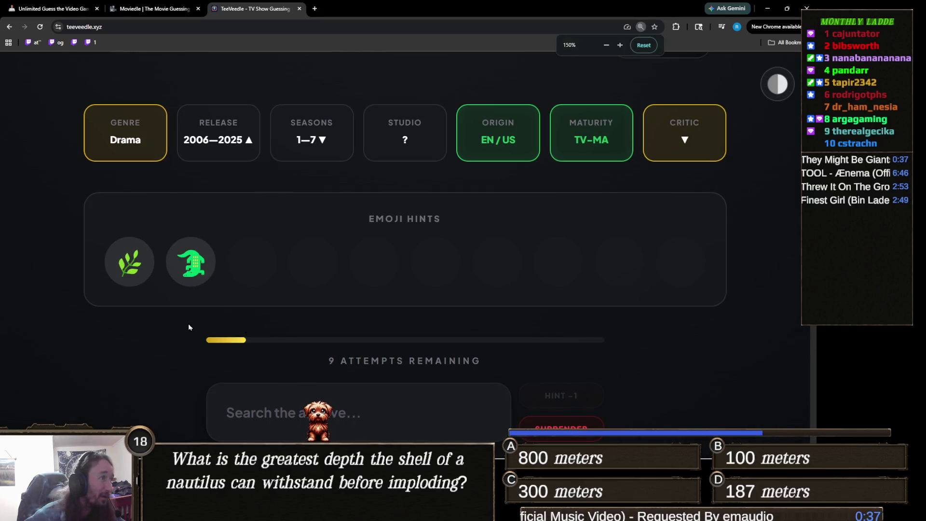
pyautogui.keyDown('ctrl'); pyautogui.scroll(-2, 251, 345); pyautogui.keyUp('ctrl')
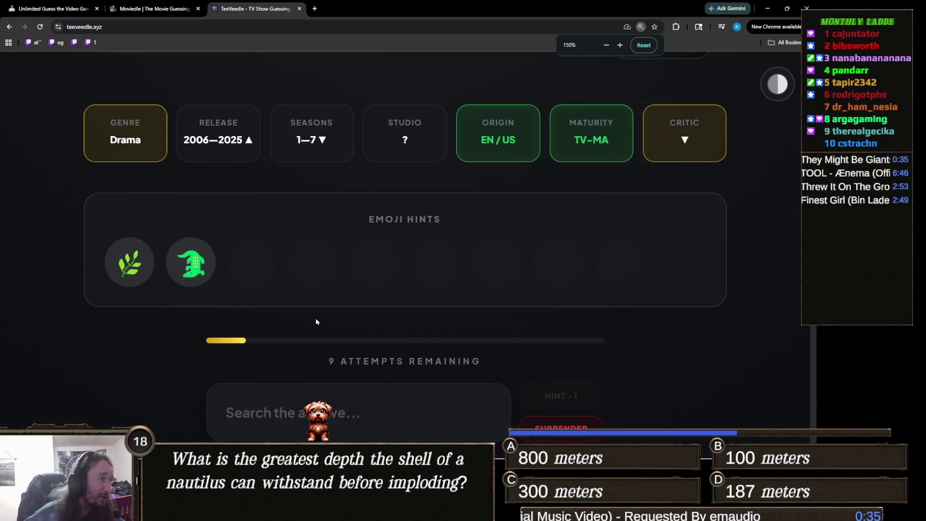
pyautogui.scroll(2, 319, 311)
pyautogui.keyDown('ctrl'); pyautogui.scroll(-1, 319, 311); pyautogui.keyUp('ctrl')
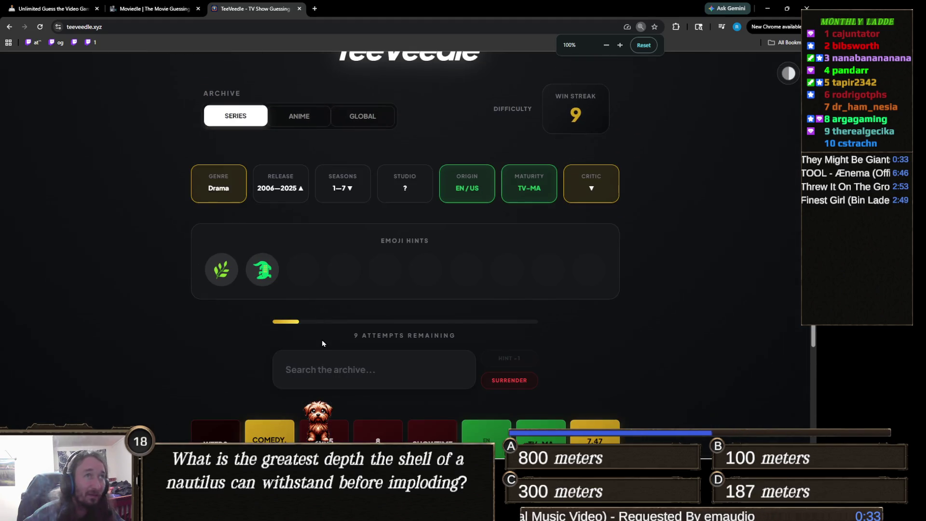
pyautogui.scroll(-2, 323, 340)
pyautogui.scroll(1, 322, 340)
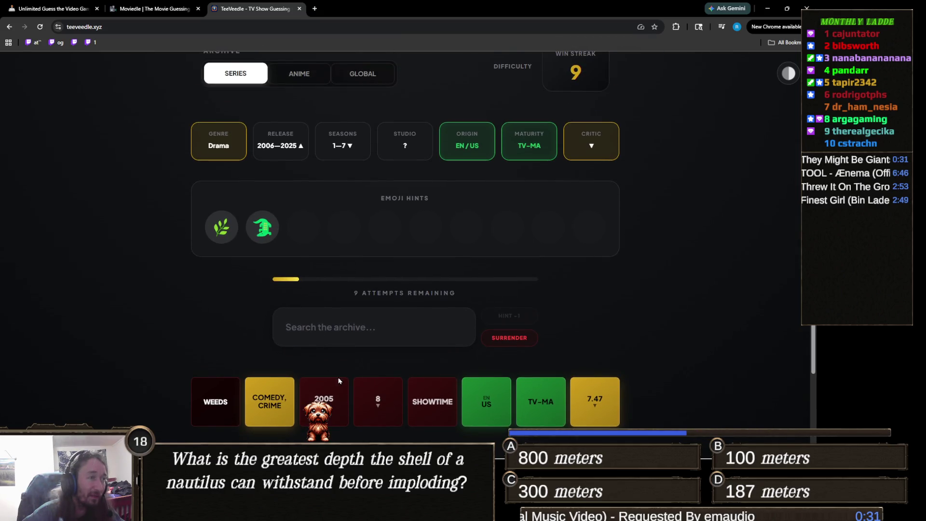
# - Guess Game of Thrones and The Last of Us, leaving 7 attempts
pyautogui.click(348, 339)
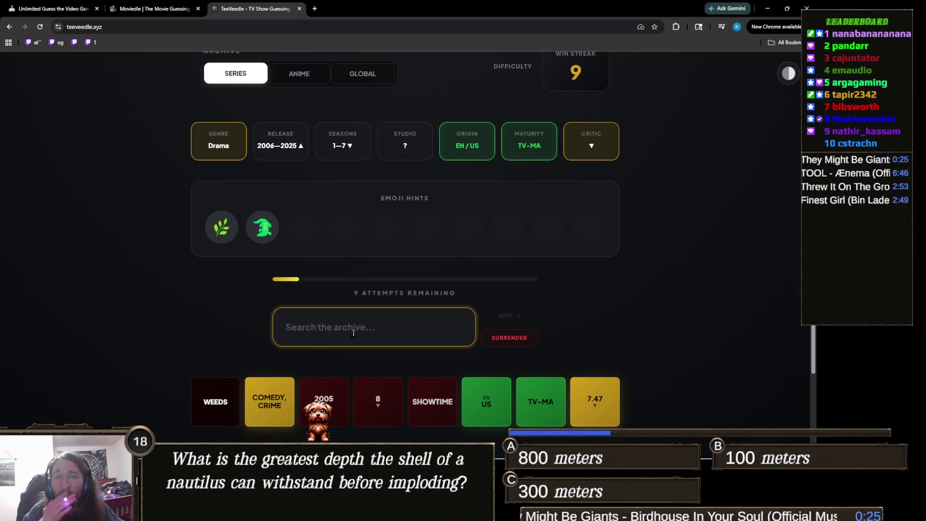
pyautogui.write('ga')
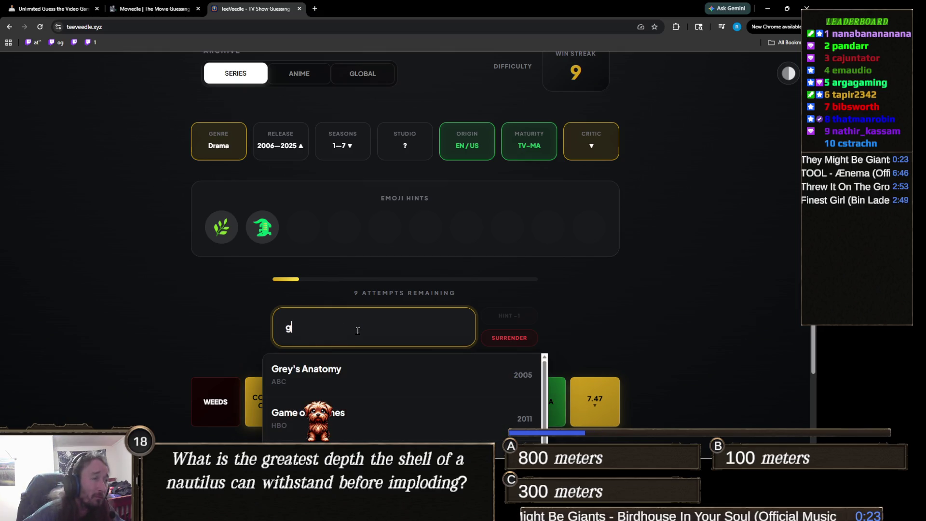
pyautogui.click(328, 366)
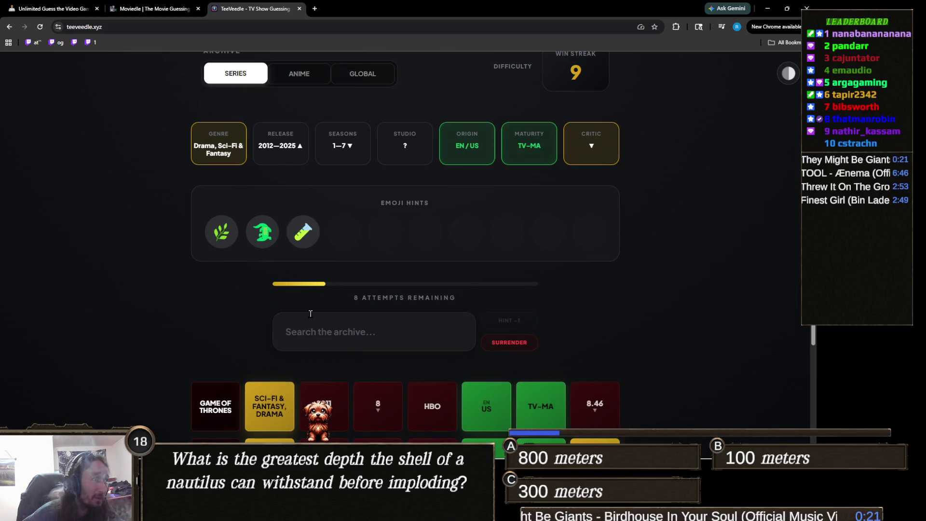
pyautogui.click(364, 330)
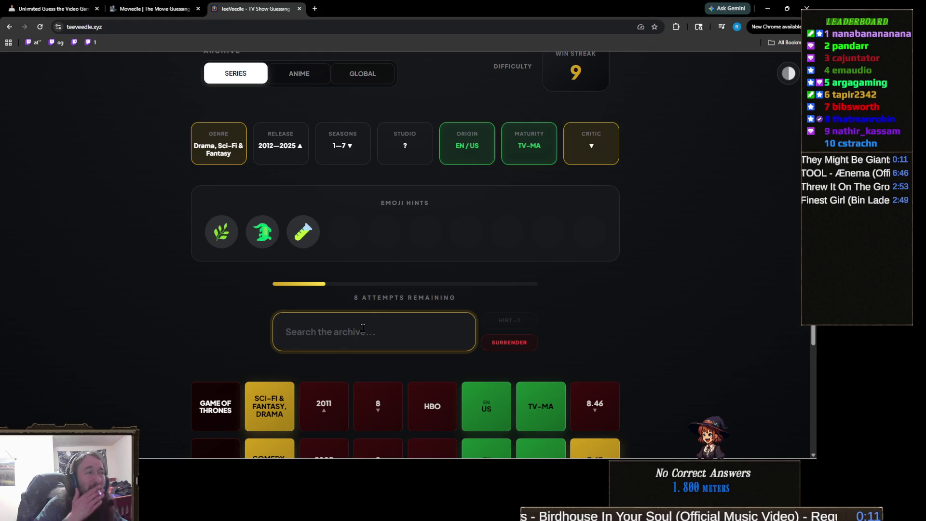
pyautogui.write('the last of u')
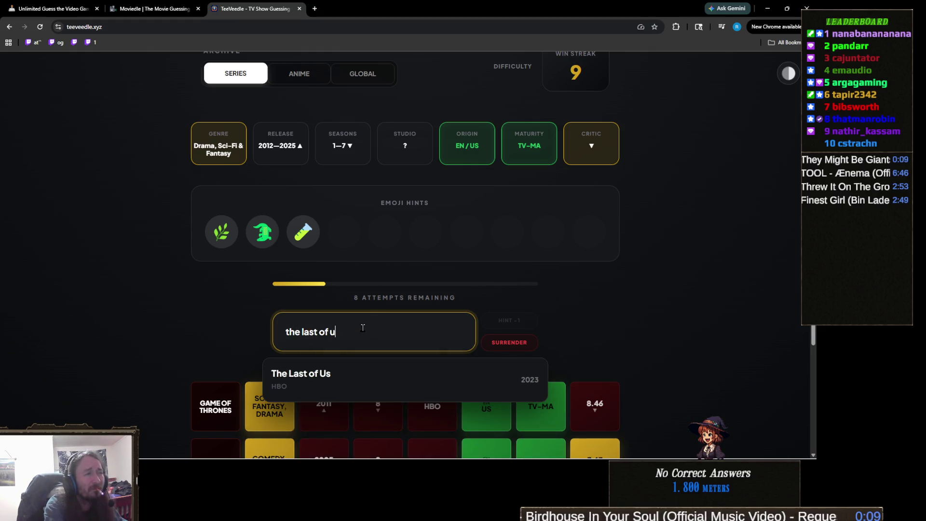
pyautogui.click(370, 377)
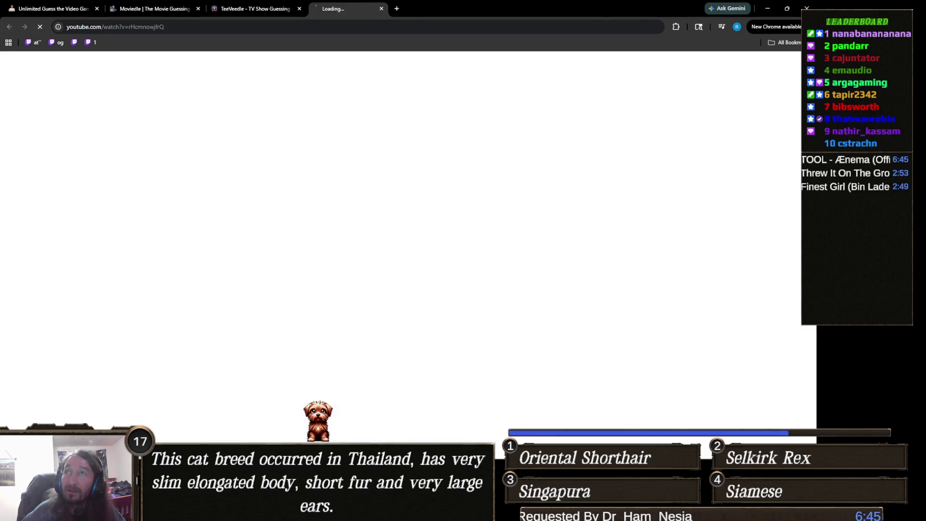
# - Close the YouTube music video tab with Ctrl+W to return to TeeVeedle
pyautogui.hotkey('ctrl', 'w')
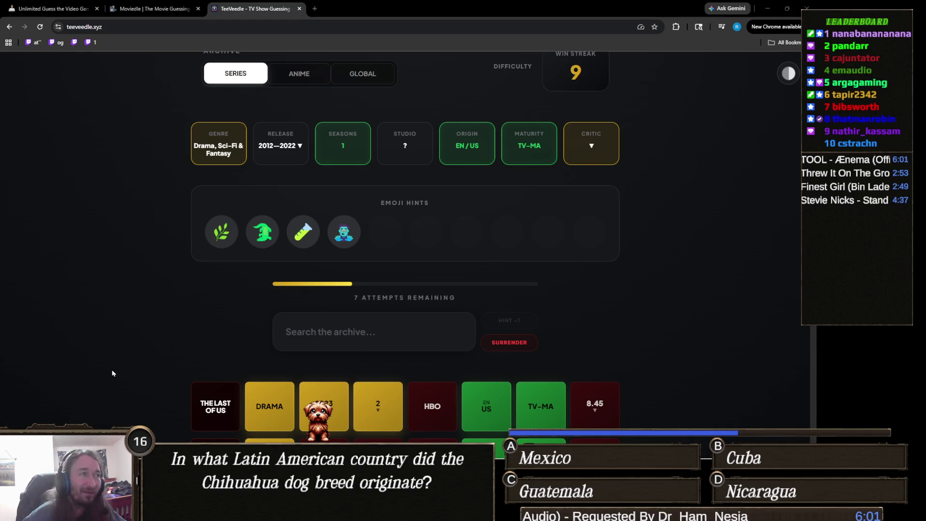
# - Guess Resident Evil: Infinite Darkness by searching 'resident', then reveal the plot description hint
pyautogui.click(370, 326)
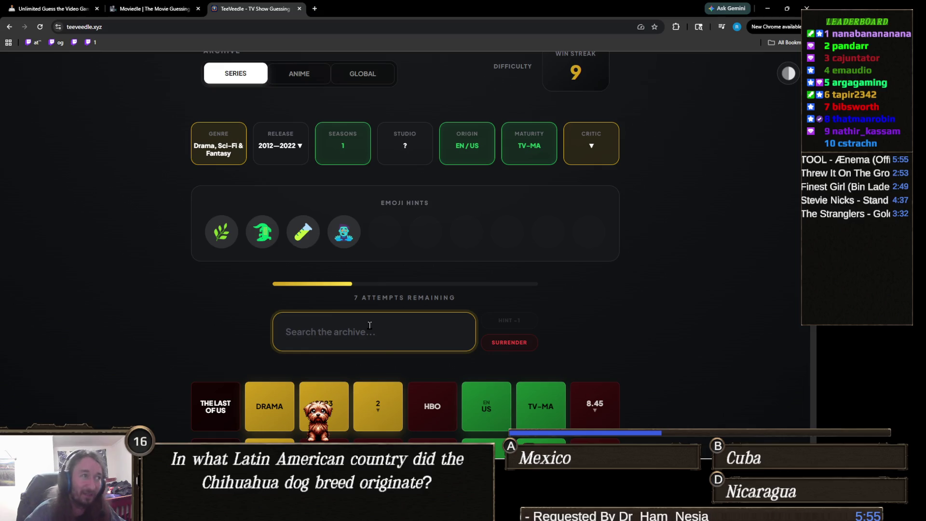
pyautogui.write('r')
pyautogui.press('BackSpace')
pyautogui.write('daynb')
pyautogui.press('BackSpace')
pyautogui.press('BackSpace')
pyautogui.write('br')
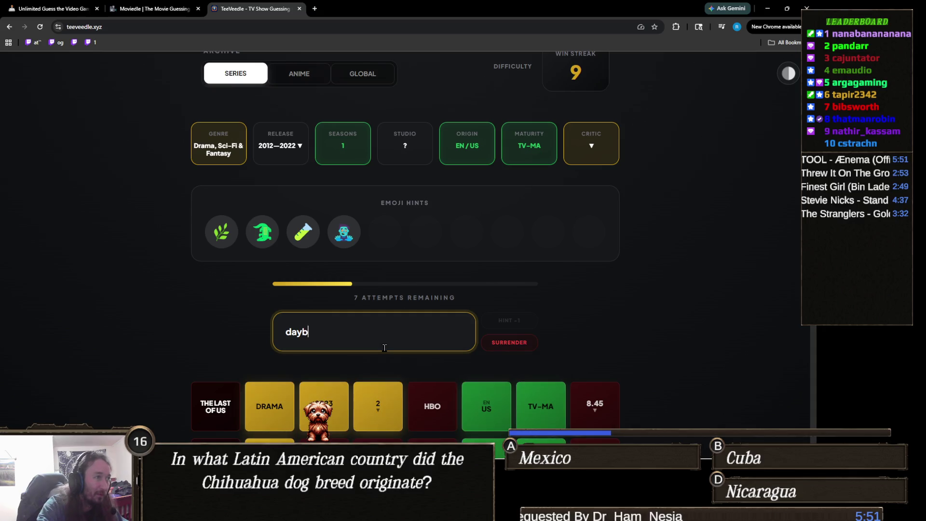
pyautogui.press('BackSpace')
pyautogui.press('BackSpace')
pyautogui.write('b')
pyautogui.press('BackSpace')
pyautogui.press('BackSpace')
pyautogui.press('BackSpace')
pyautogui.press('BackSpace')
pyautogui.write('resident')
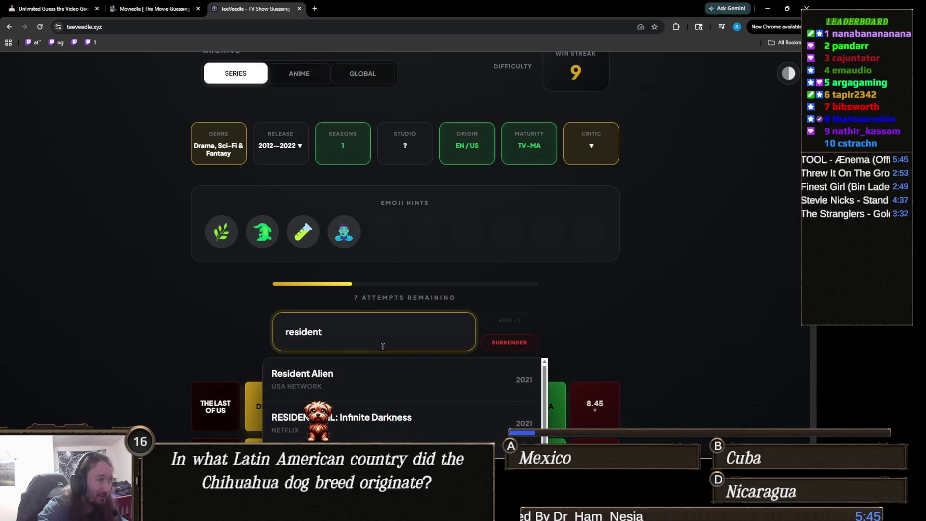
pyautogui.scroll(-1, 482, 359)
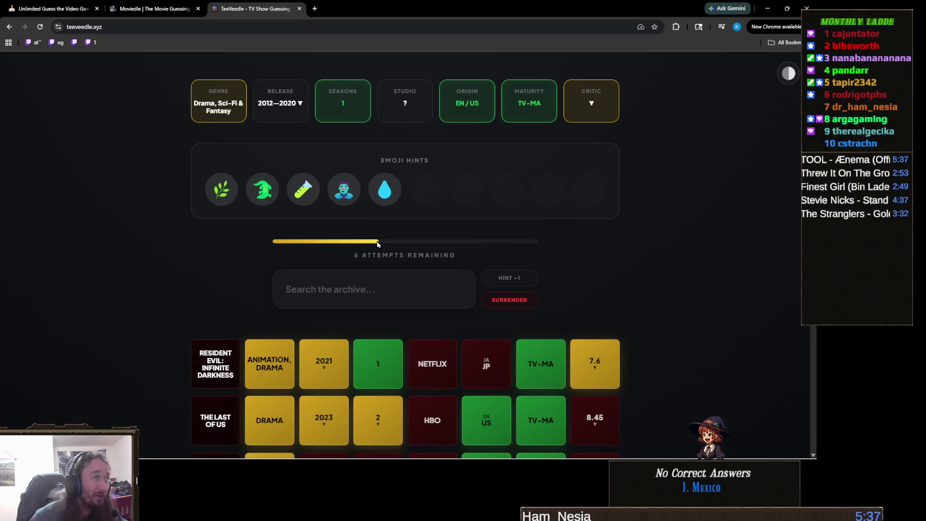
pyautogui.click(507, 278)
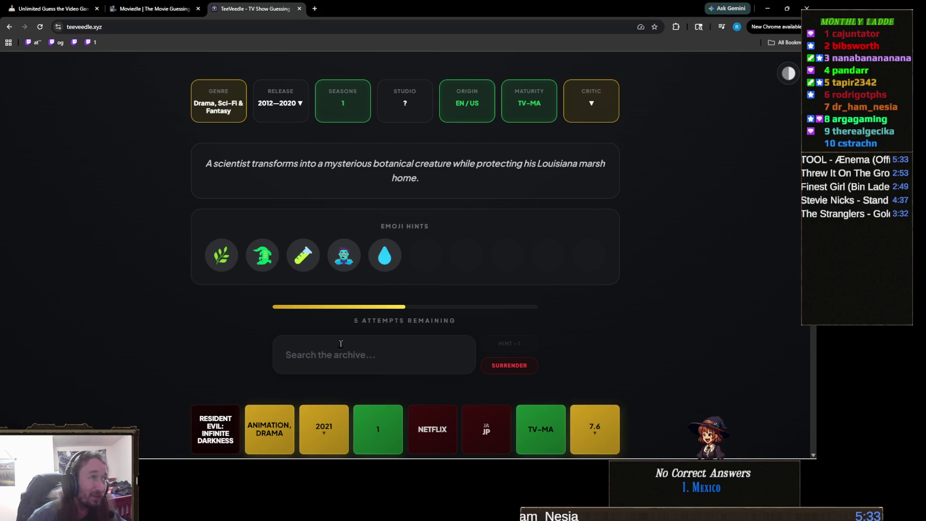
# - Search 'swa' and guess Swamp Thing, winning the puzzle with streak 10
pyautogui.click(364, 350)
pyautogui.write('swa')
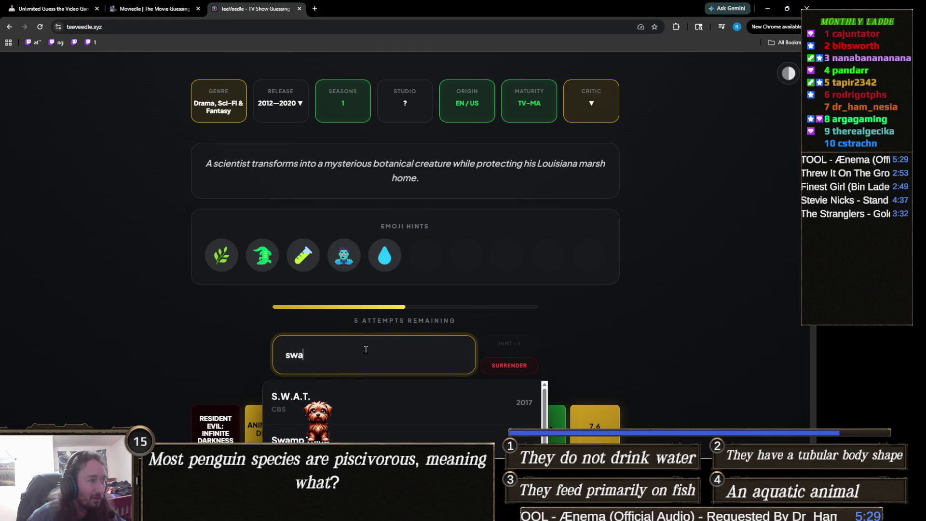
pyautogui.click(290, 437)
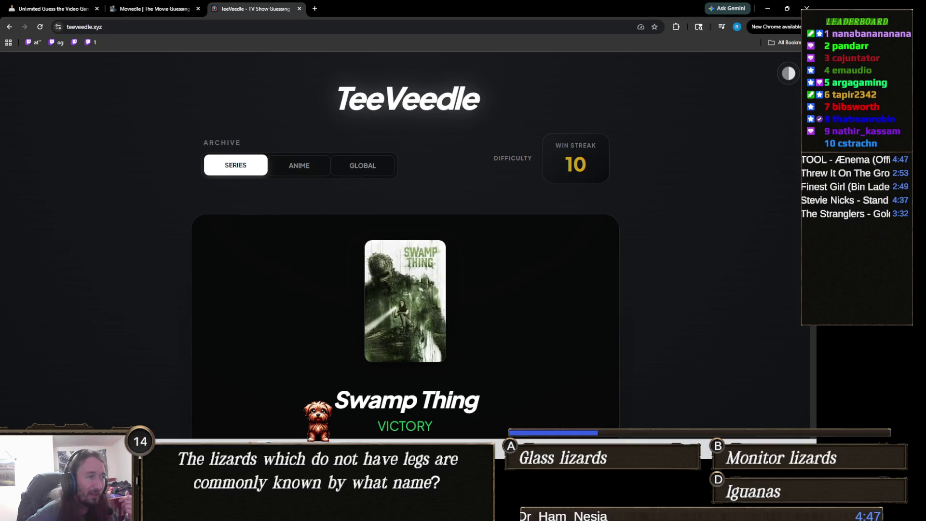
# - Switch from the browser to the Finding Fern 2 Unity project window via the taskbar
pyautogui.moveTo(339, 512)
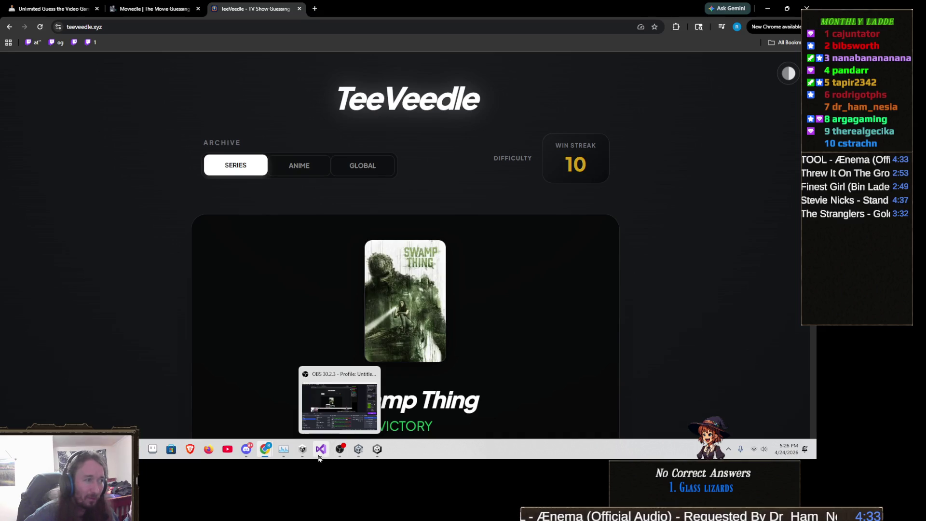
pyautogui.moveTo(322, 456)
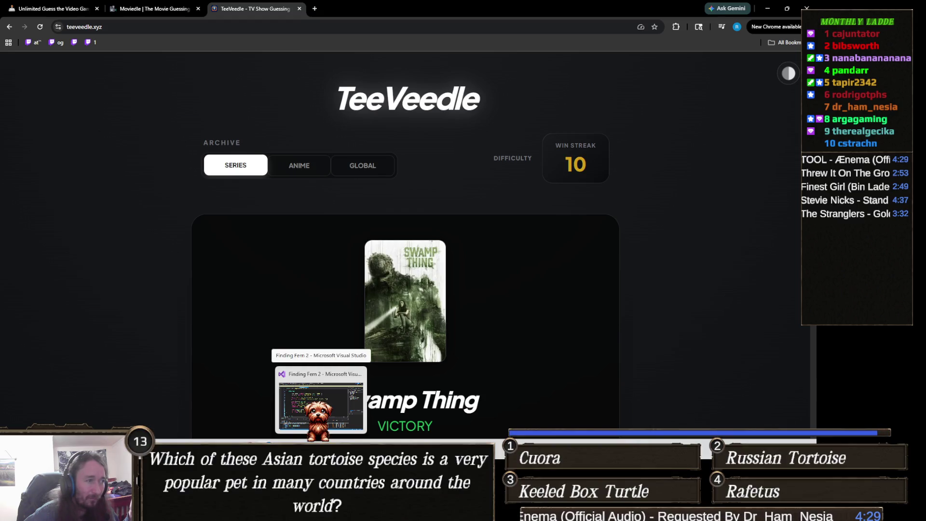
pyautogui.click(321, 400)
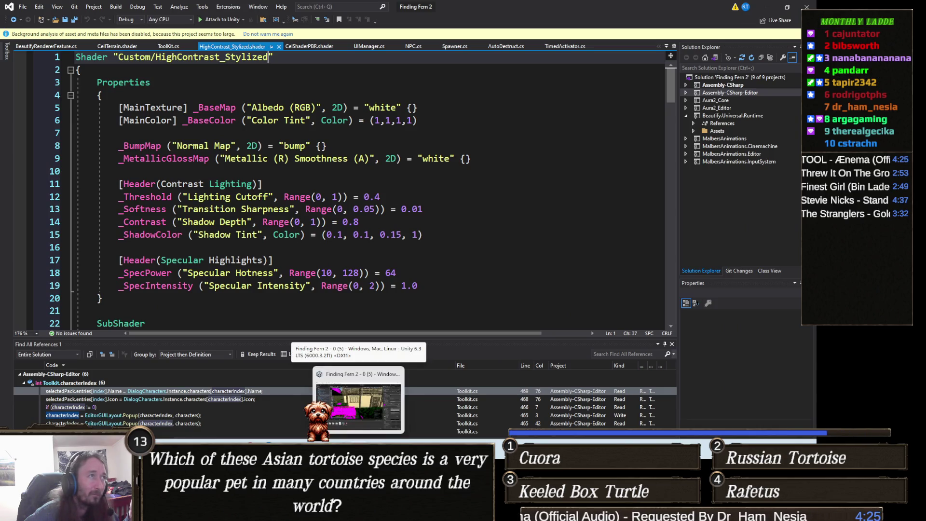
pyautogui.click(358, 405)
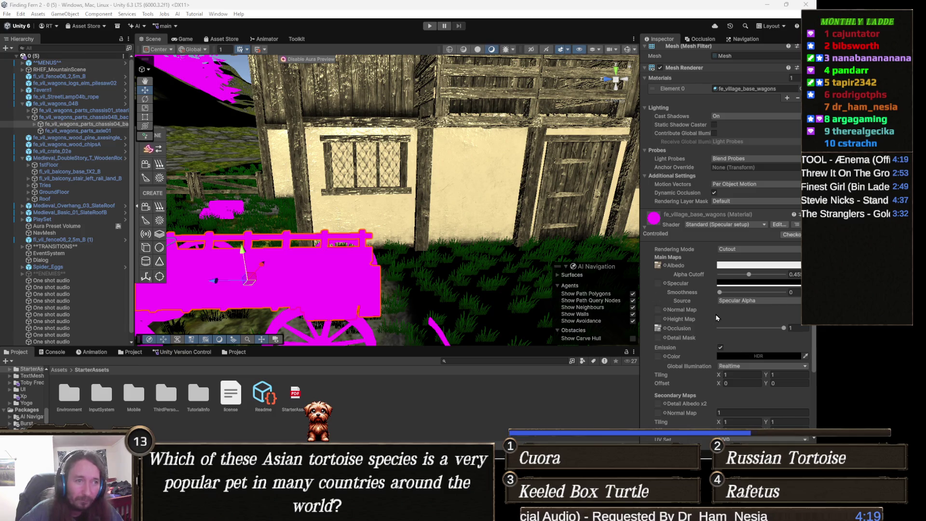
# - Frame the wagon, ping its albedo texture, and open the wagon material's shader list
pyautogui.moveTo(509, 278)
pyautogui.mouseDown()
pyautogui.moveTo(516, 267)
pyautogui.moveTo(543, 268)
pyautogui.mouseUp()
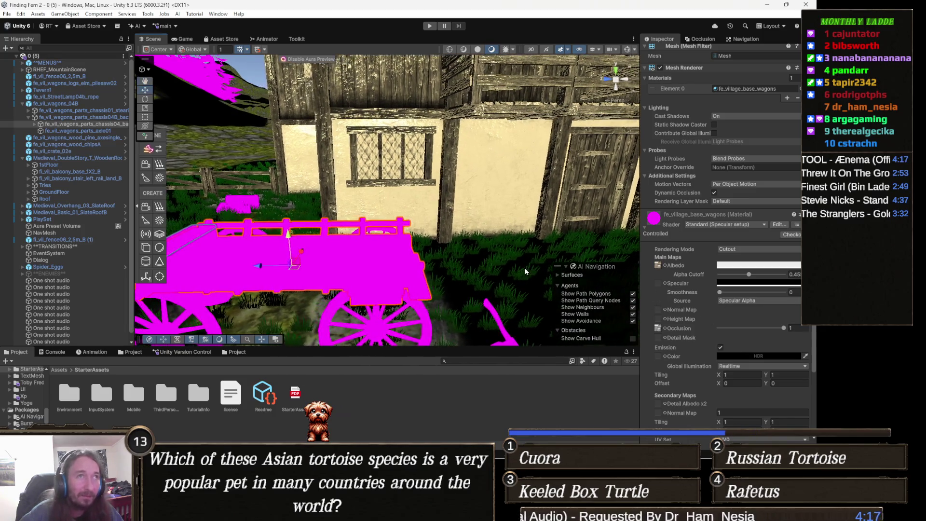
pyautogui.scroll(3, 695, 310)
pyautogui.scroll(-3, 694, 311)
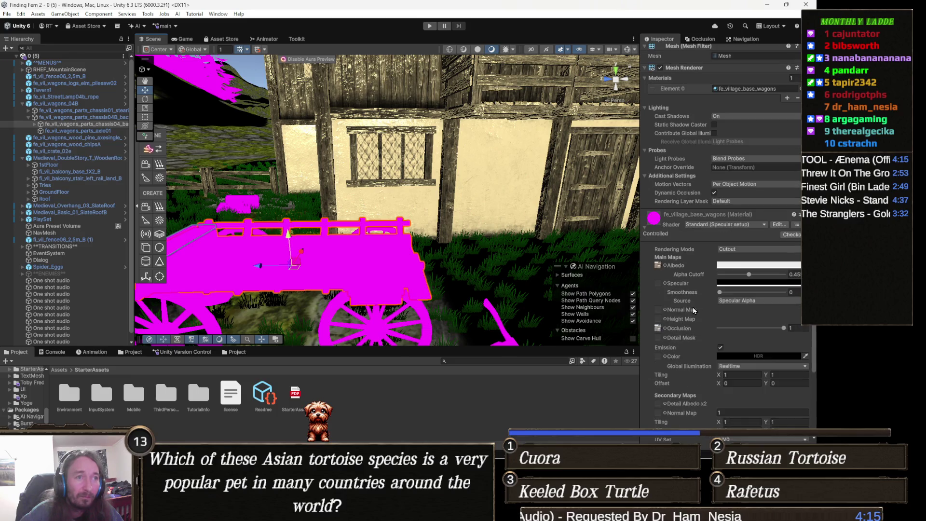
pyautogui.click(655, 265)
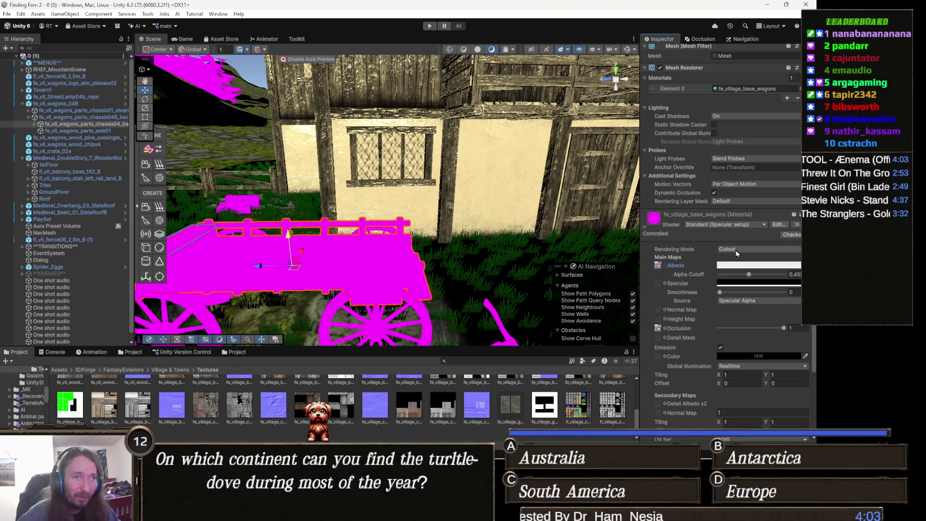
pyautogui.click(721, 226)
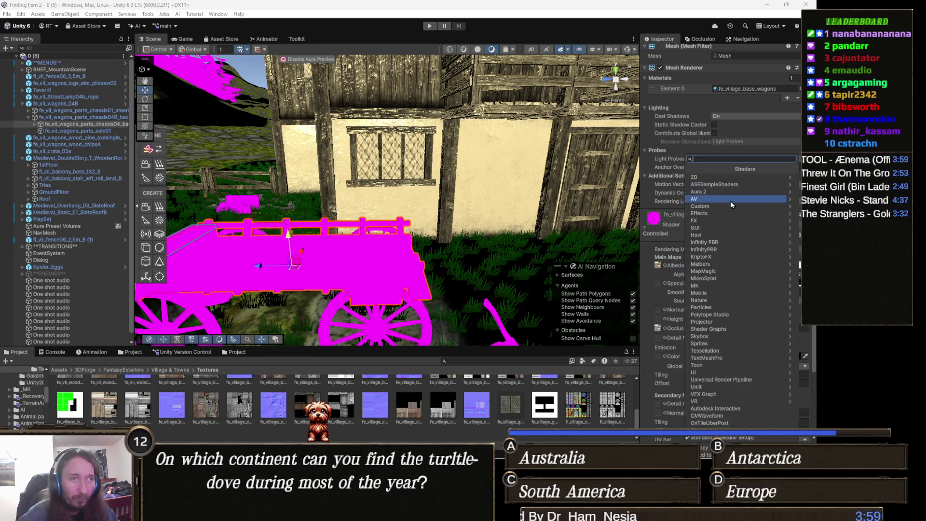
# - Assign the Custom/HighContrast_Stylized shader to the fe_village_base_wagons material
pyautogui.click(728, 209)
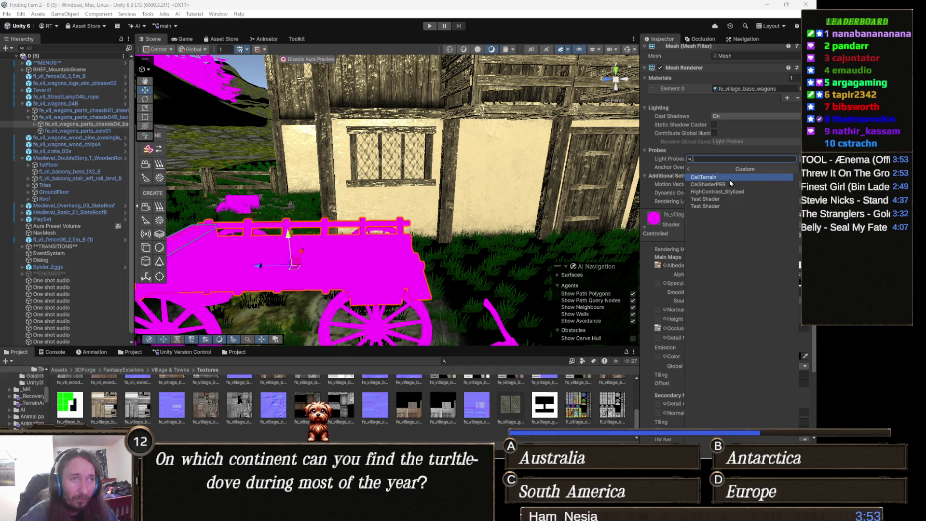
pyautogui.click(751, 194)
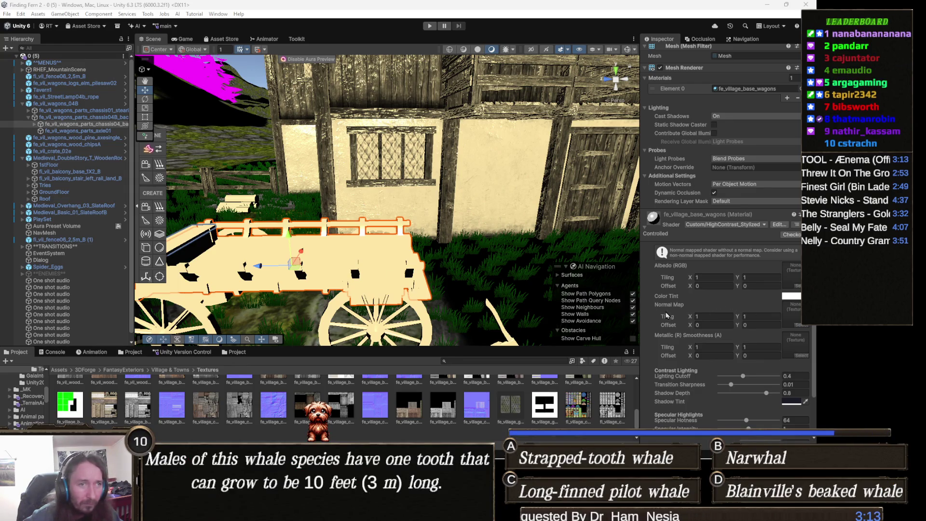
# - Give the wagon material a normal map, swapping in a proper blue normal texture
pyautogui.scroll(1, 77, 409)
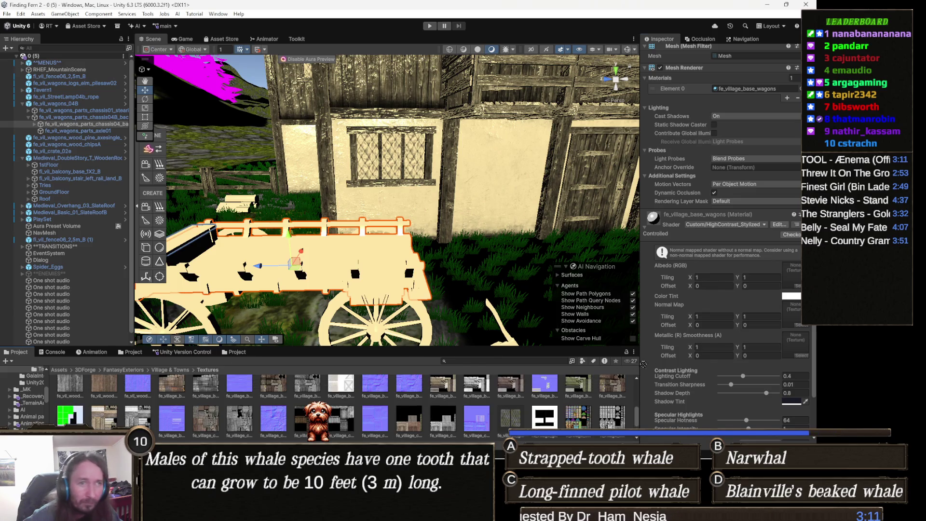
pyautogui.moveTo(765, 298)
pyautogui.mouseDown()
pyautogui.moveTo(786, 291)
pyautogui.moveTo(791, 306)
pyautogui.mouseUp()
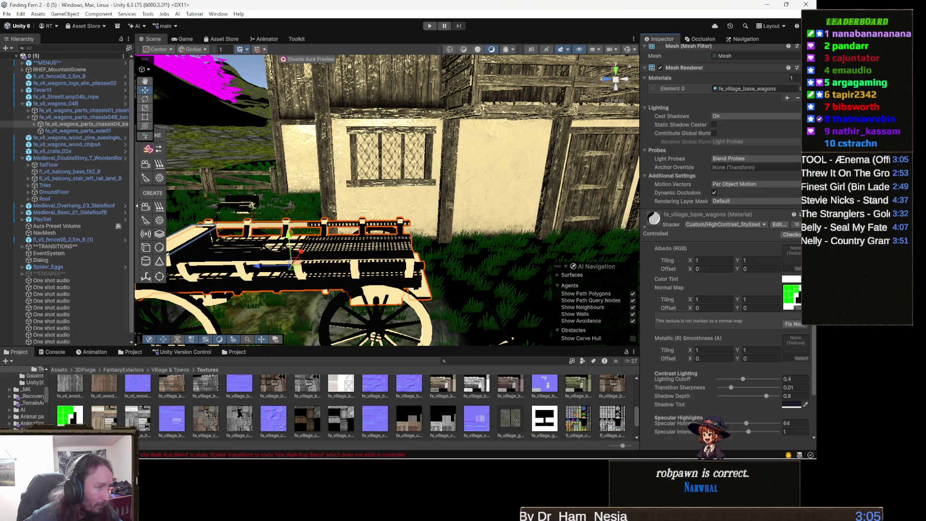
pyautogui.scroll(2, 627, 410)
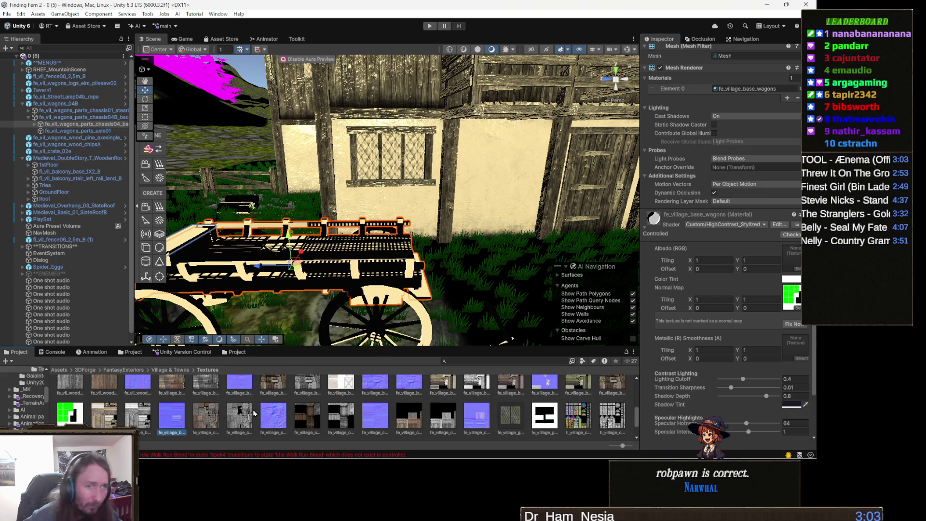
pyautogui.scroll(1, 640, 370)
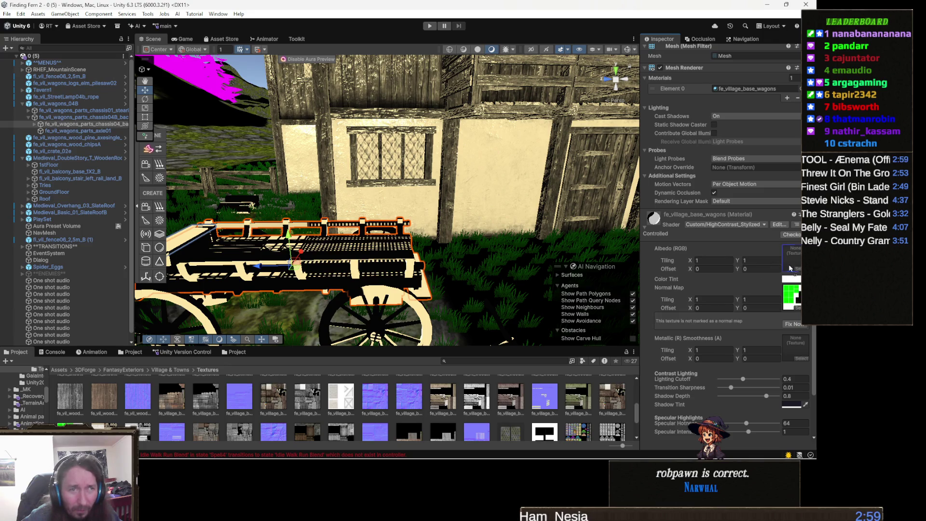
pyautogui.click(793, 324)
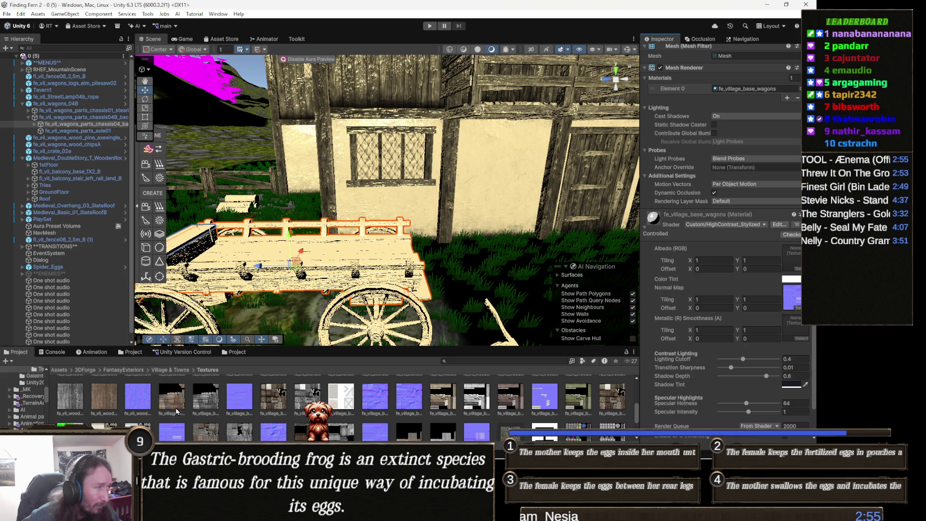
# - Assign the wood albedo texture and a different normal map to the wagon material
pyautogui.scroll(1, 172, 405)
pyautogui.scroll(-1, 173, 406)
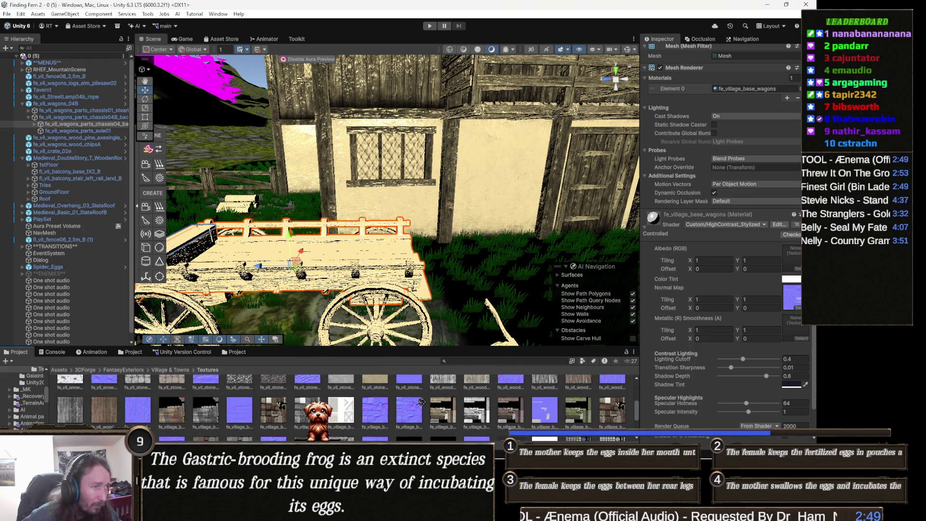
pyautogui.scroll(1, 381, 415)
pyautogui.scroll(-2, 381, 420)
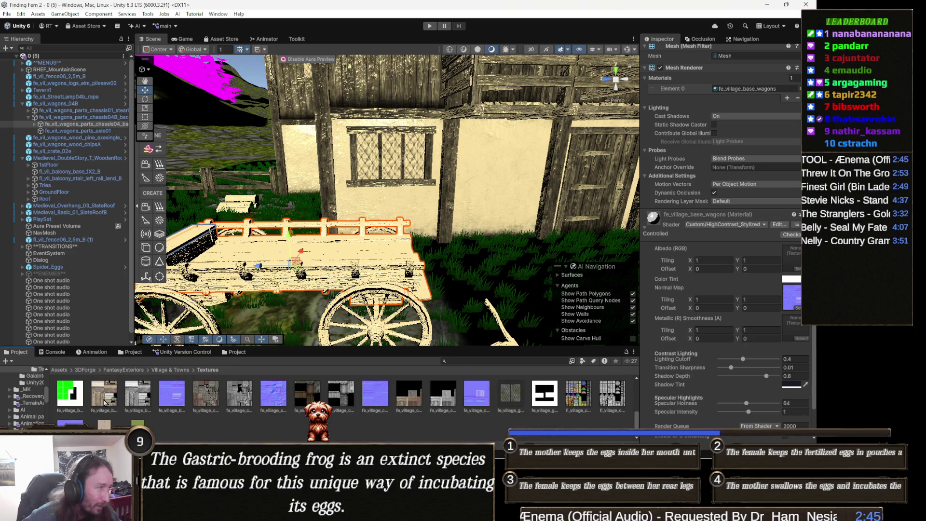
pyautogui.scroll(1, 117, 400)
pyautogui.moveTo(791, 251); pyautogui.dragTo(791, 252)
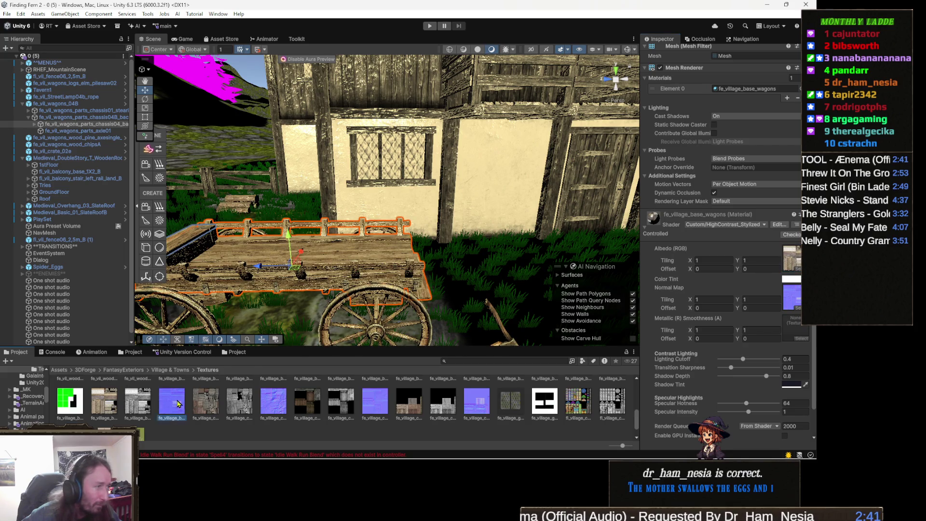
pyautogui.scroll(1, 171, 403)
pyautogui.moveTo(800, 299); pyautogui.dragTo(800, 300)
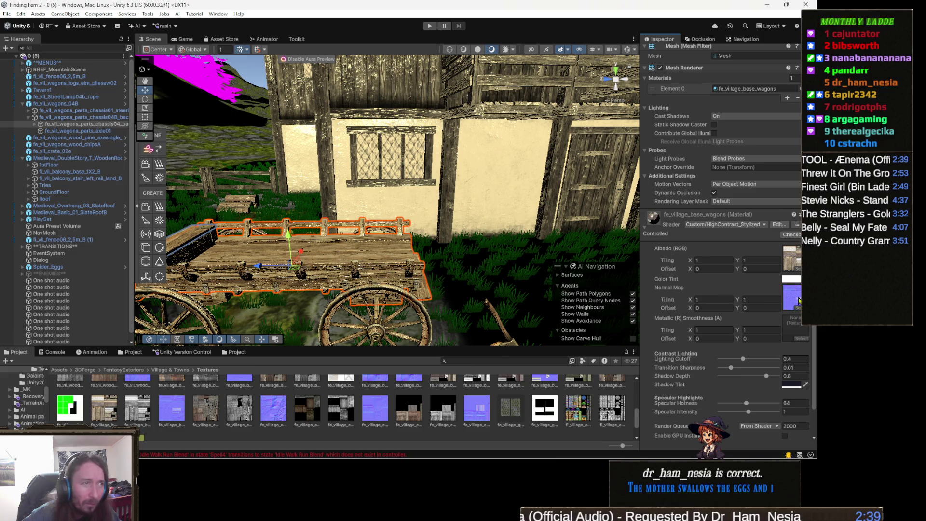
# - Lower the wagon material's Lighting Cutoff from 0.4 to 0 and check the village
pyautogui.scroll(-2, 730, 366)
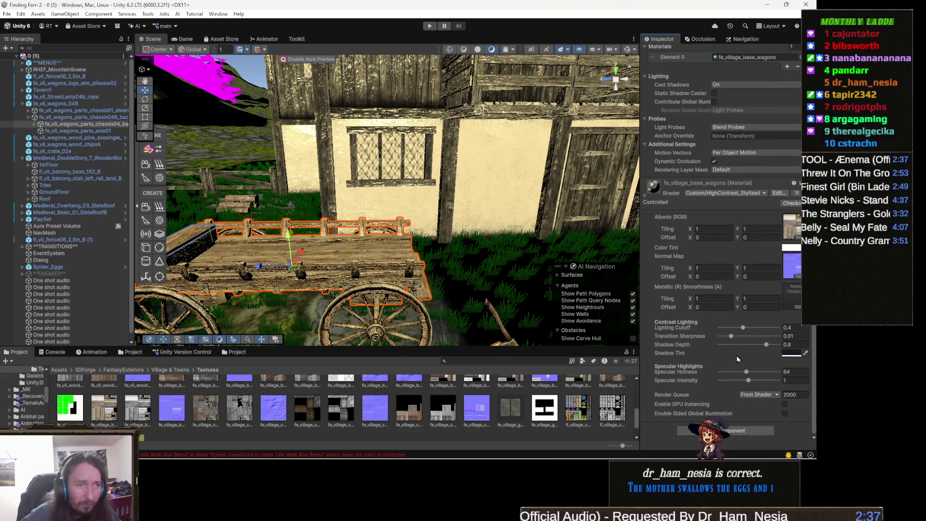
pyautogui.moveTo(743, 328); pyautogui.dragTo(688, 337)
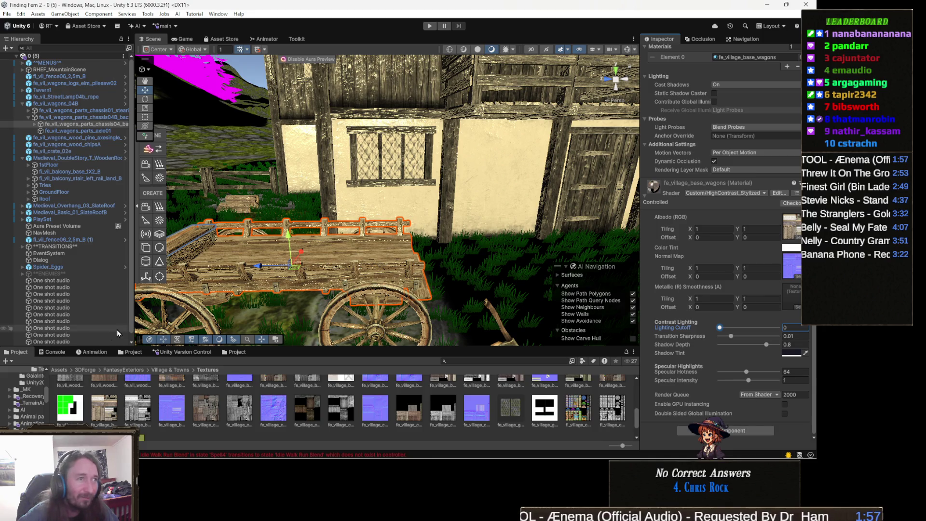
pyautogui.moveTo(438, 231)
pyautogui.mouseDown()
pyautogui.moveTo(405, 258)
pyautogui.moveTo(364, 237)
pyautogui.moveTo(382, 233)
pyautogui.mouseUp()
pyautogui.scroll(5, 381, 233)
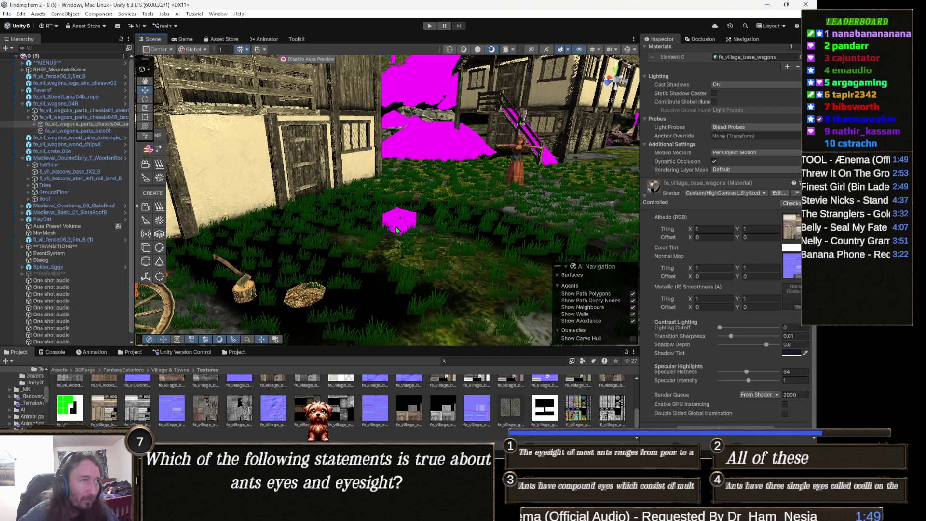
# - Find the terrain's CelTerrain material in the Project and duplicate it as CelTerrain 1
pyautogui.click(467, 288)
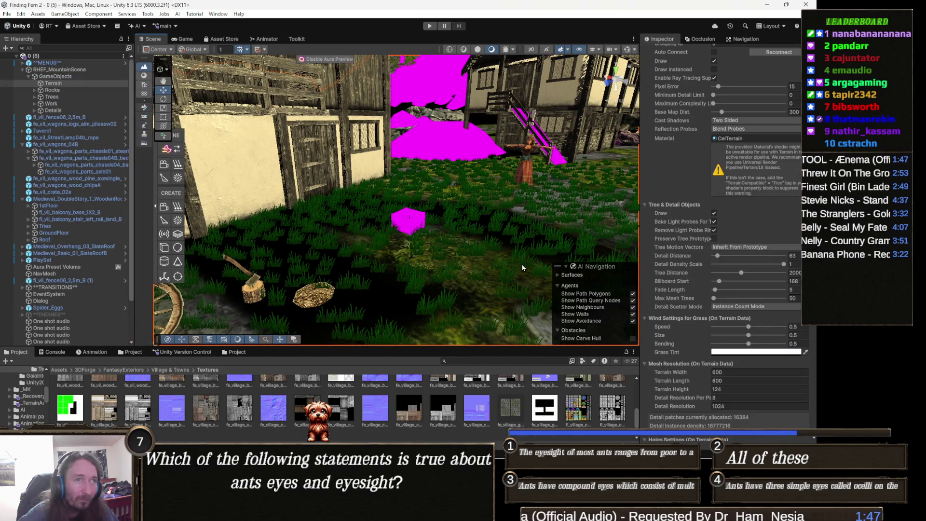
pyautogui.click(736, 141)
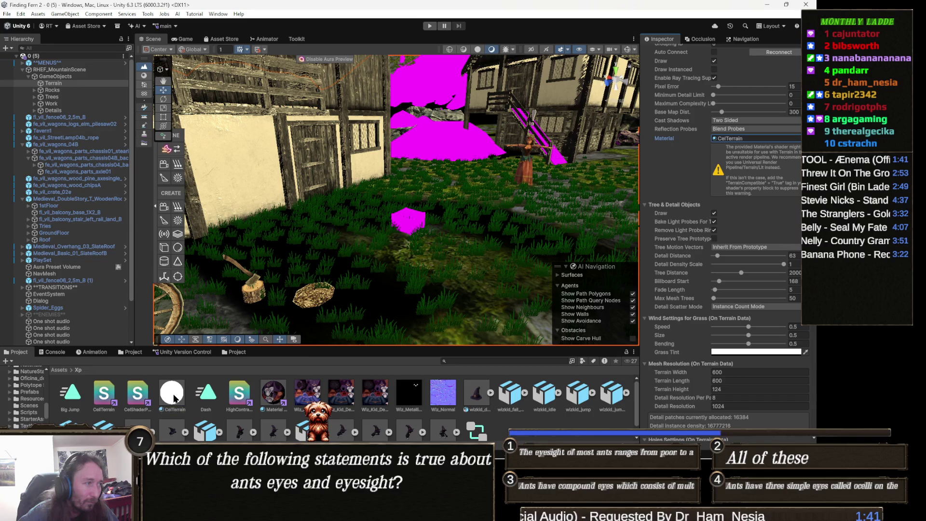
pyautogui.click(176, 398)
pyautogui.hotkey('ctrl', 'd')
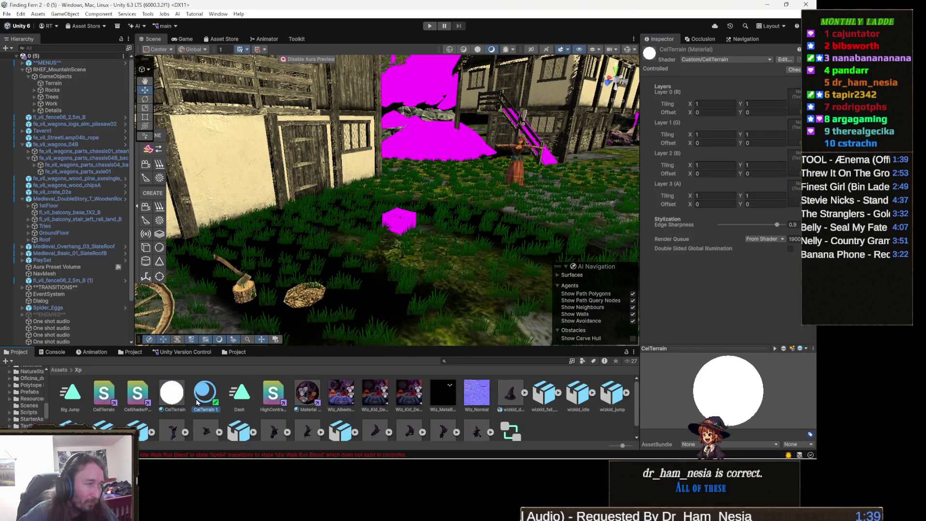
# - Set CelTerrain 1 to the Universal Render Pipeline/Terrain/Lit shader
pyautogui.click(725, 60)
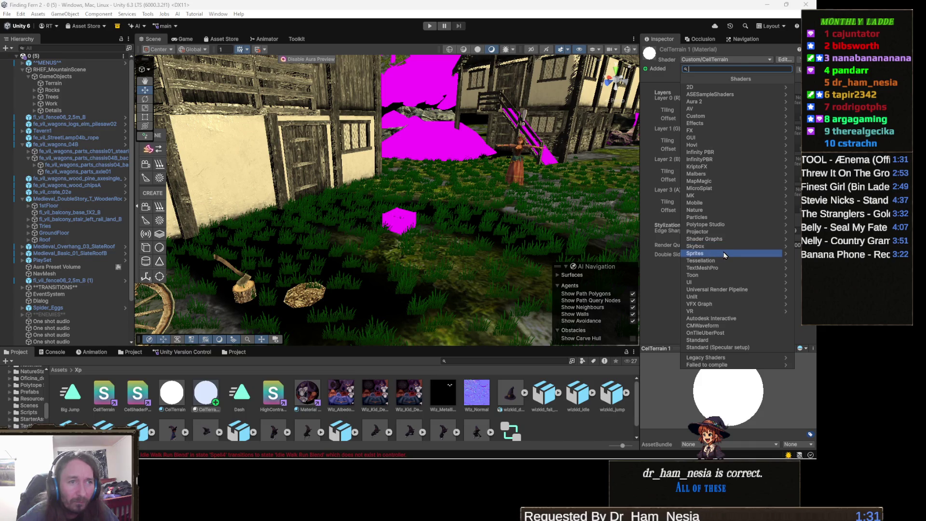
pyautogui.click(731, 290)
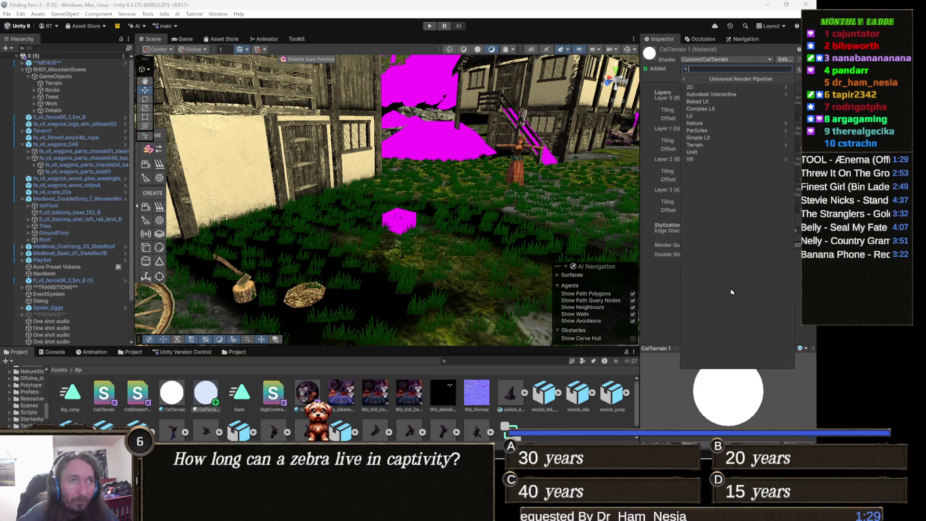
pyautogui.click(717, 145)
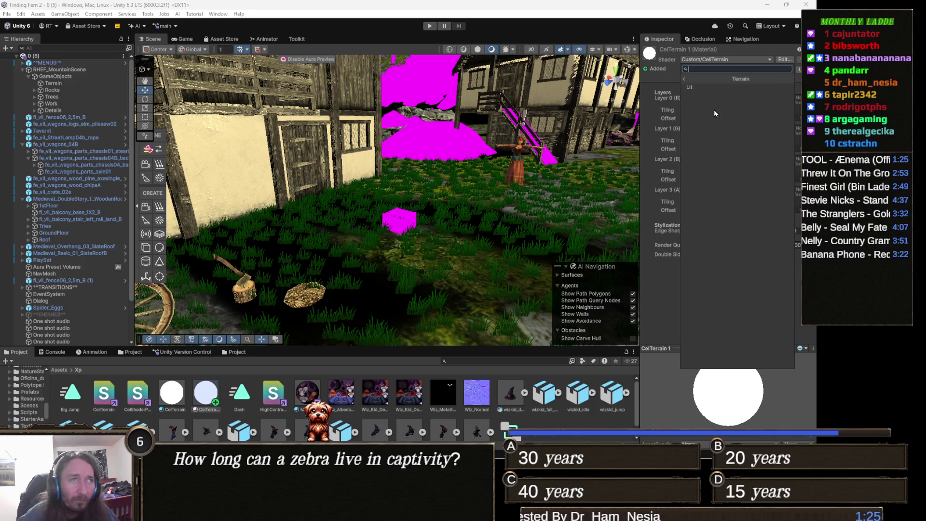
pyautogui.click(703, 87)
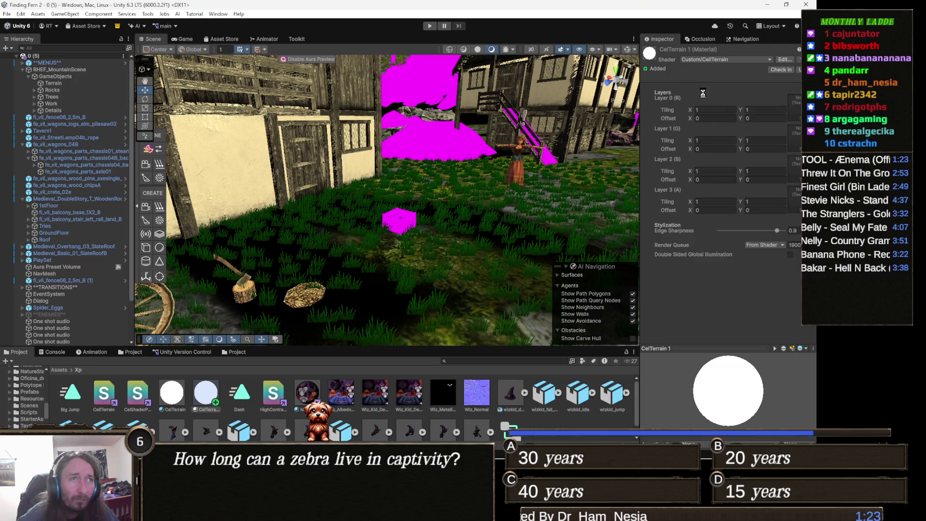
# - Assign CelTerrain 1 to the terrain, look over the village, and show the material's settings
pyautogui.click(520, 254)
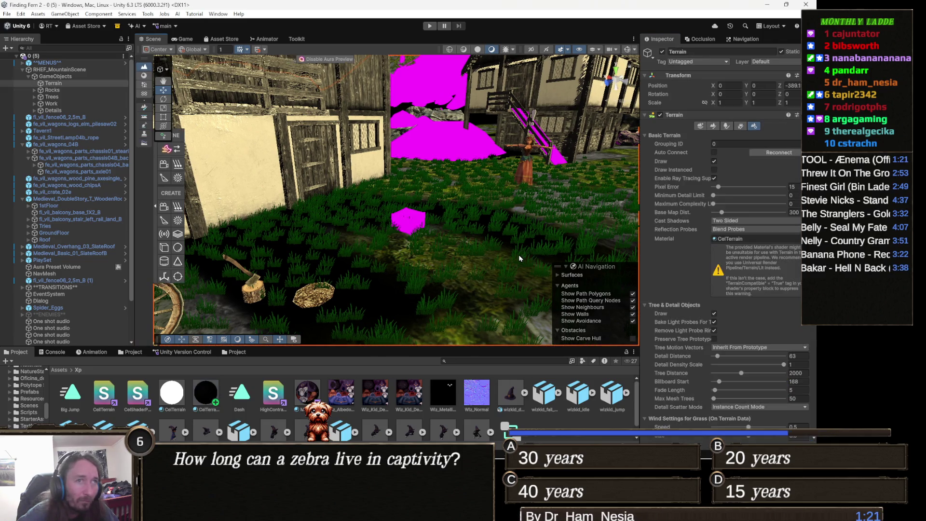
pyautogui.moveTo(215, 387)
pyautogui.mouseDown()
pyautogui.moveTo(681, 252)
pyautogui.moveTo(749, 176)
pyautogui.moveTo(761, 247)
pyautogui.mouseUp()
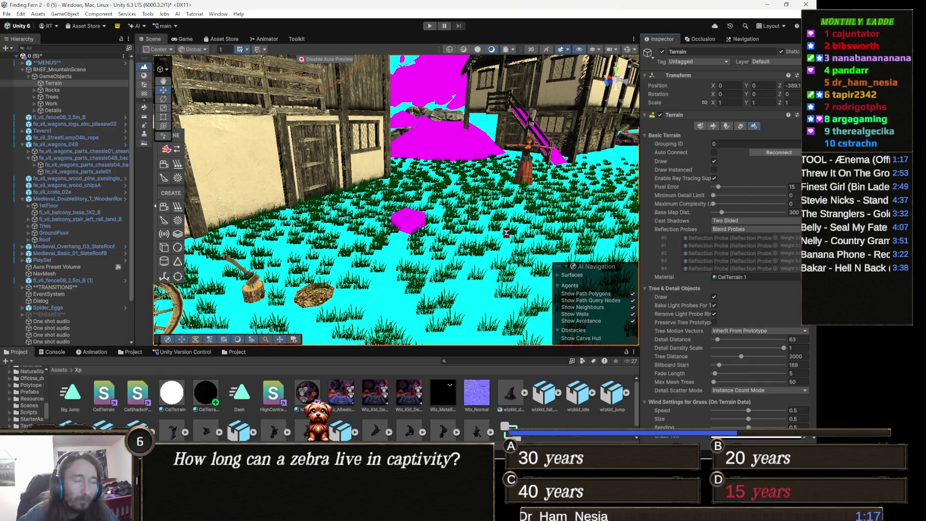
pyautogui.moveTo(442, 225)
pyautogui.mouseDown()
pyautogui.moveTo(485, 248)
pyautogui.moveTo(472, 251)
pyautogui.mouseUp()
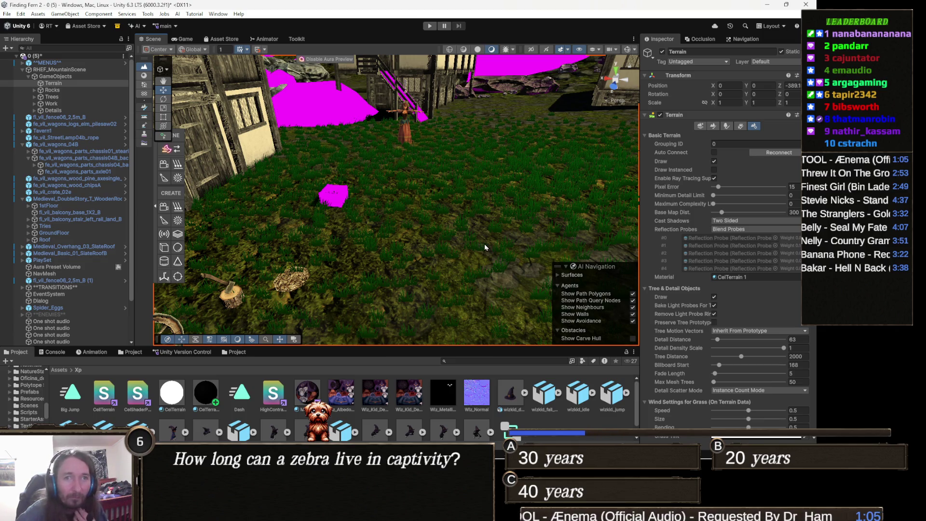
pyautogui.moveTo(441, 243)
pyautogui.mouseDown()
pyautogui.moveTo(442, 215)
pyautogui.moveTo(478, 224)
pyautogui.mouseUp()
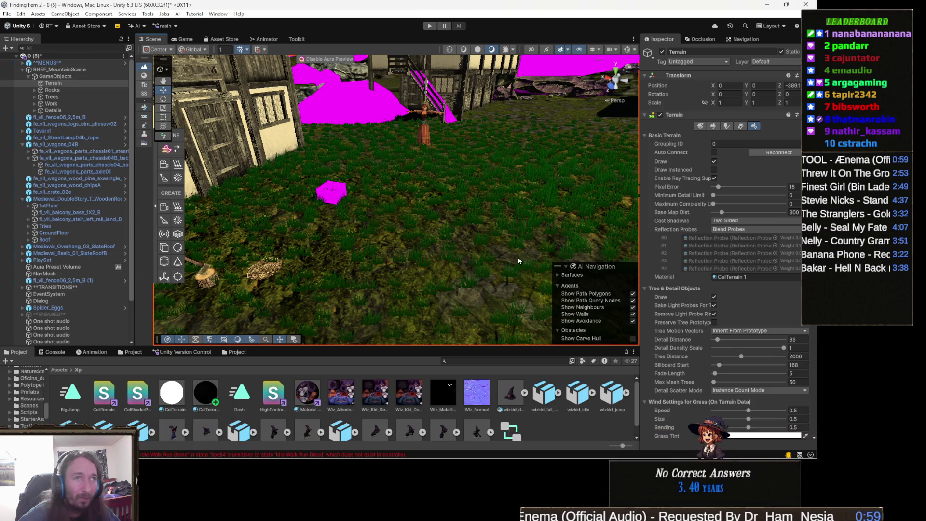
pyautogui.click(207, 391)
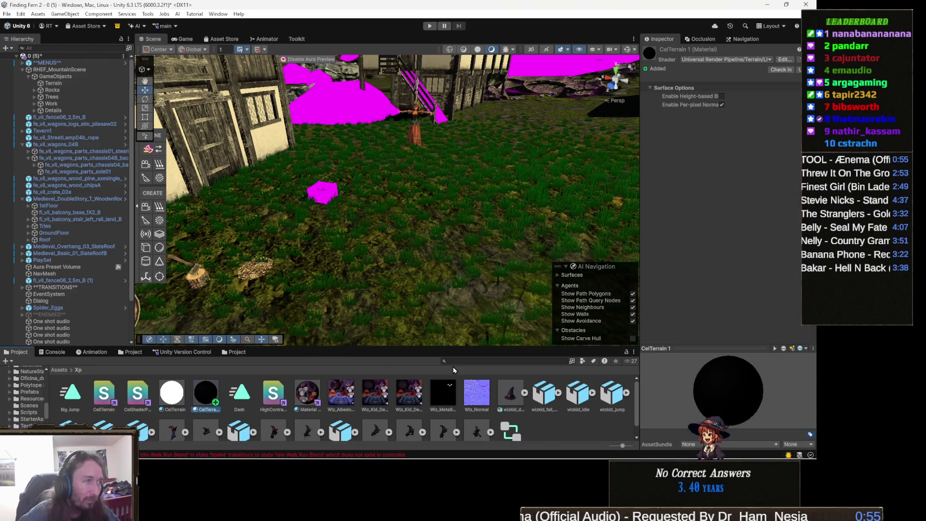
# - Open TerrainLit.shader in Visual Studio through the material's Edit Shader… option
pyautogui.click(811, 49)
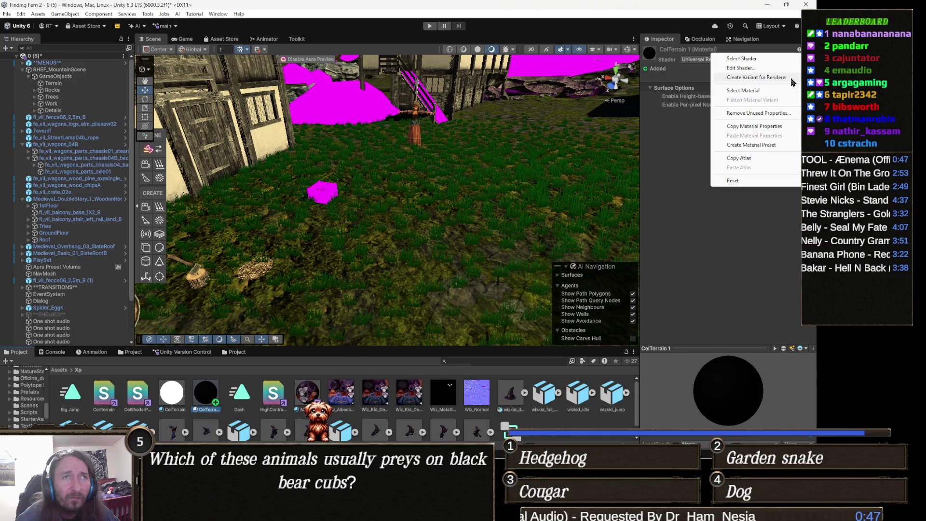
pyautogui.click(755, 71)
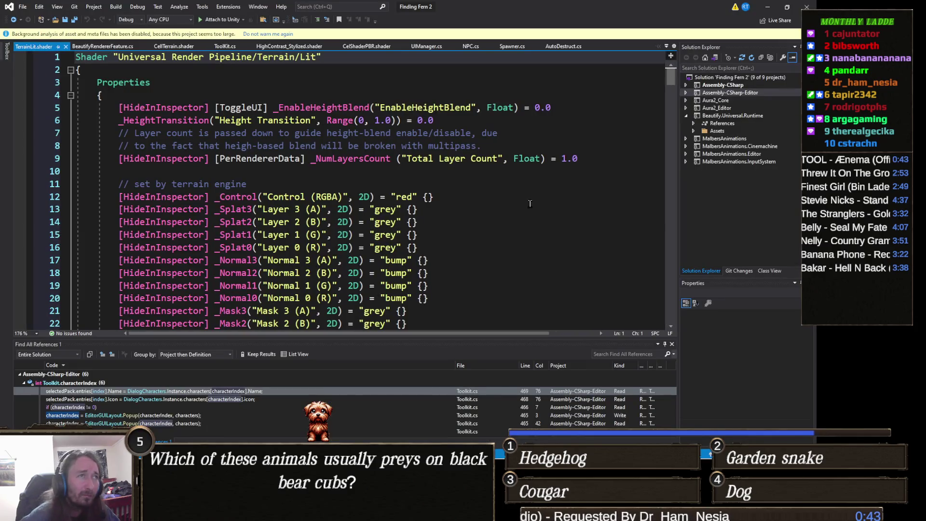
pyautogui.click(384, 210)
# - Read through the 305-line TerrainLit.shader, select all of it, and go back to Unity
pyautogui.scroll(-3, 439, 268)
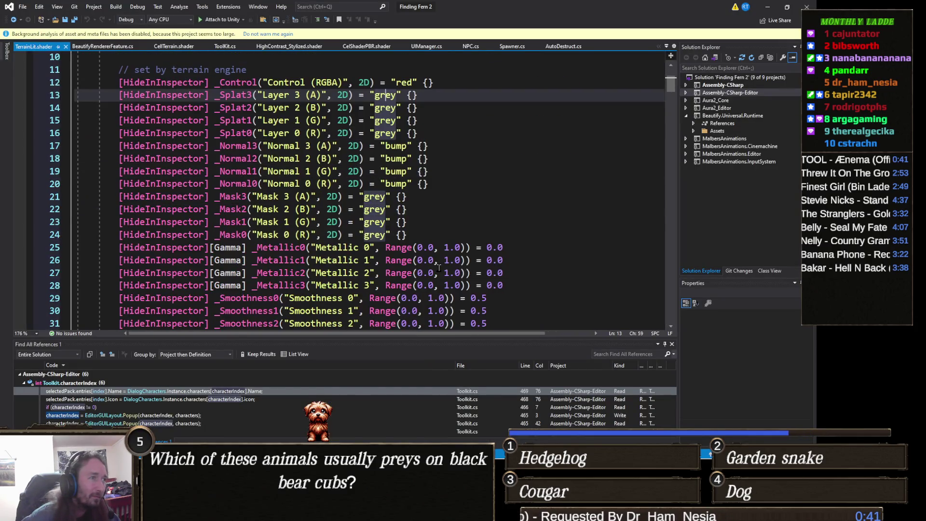
pyautogui.scroll(-3, 445, 245)
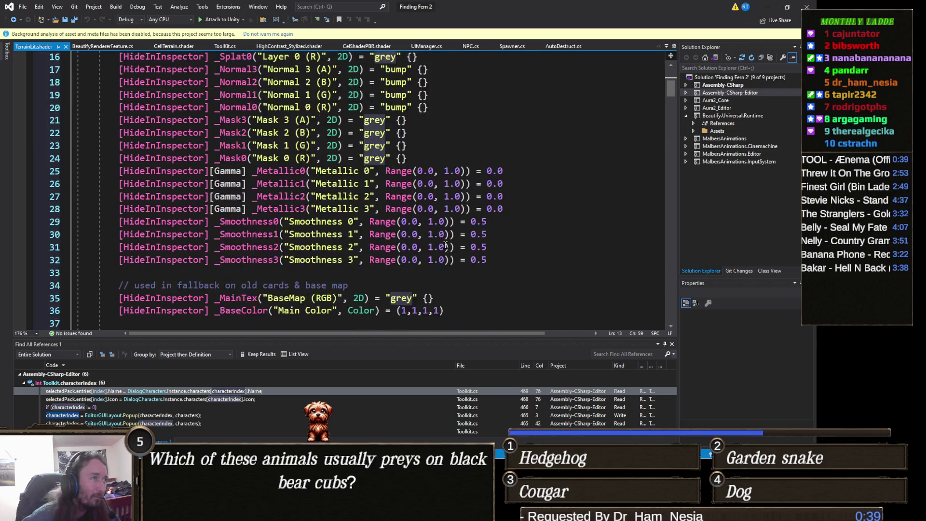
pyautogui.scroll(6, 445, 245)
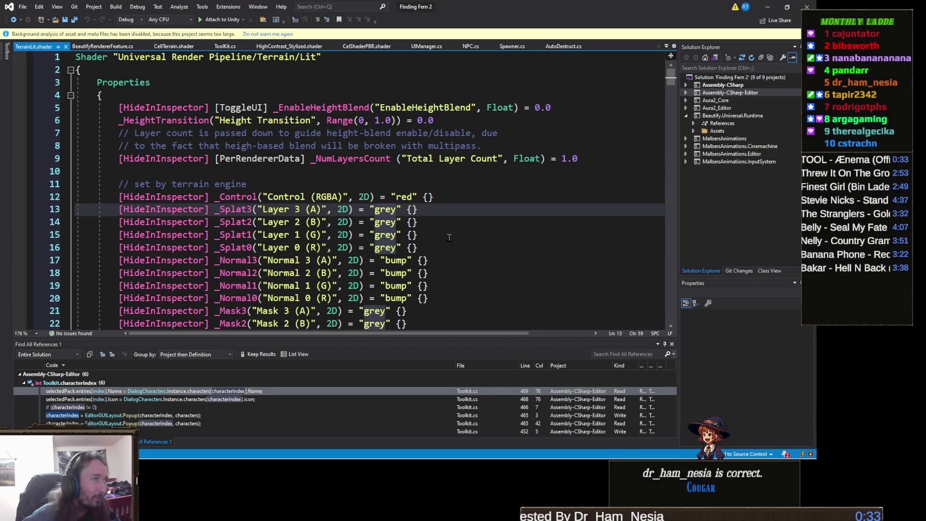
pyautogui.scroll(-8, 448, 237)
pyautogui.scroll(-18, 449, 238)
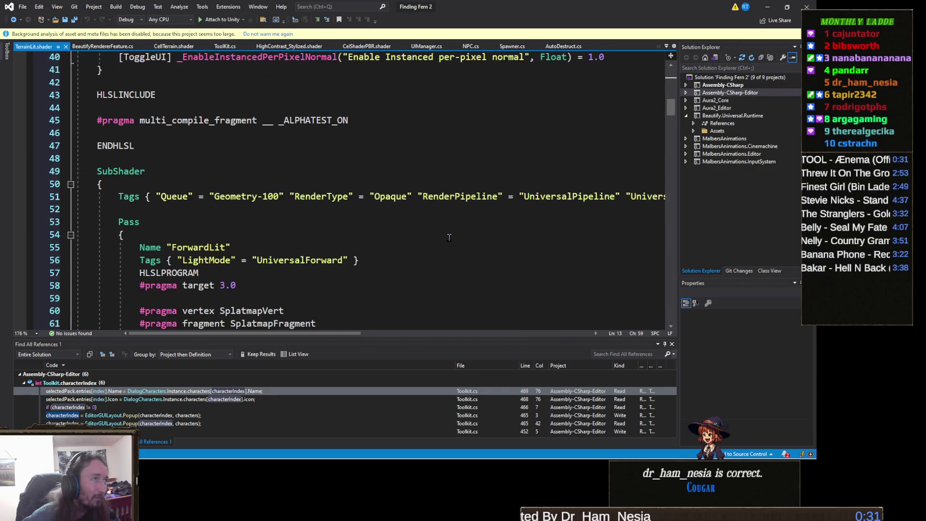
pyautogui.scroll(-20, 452, 238)
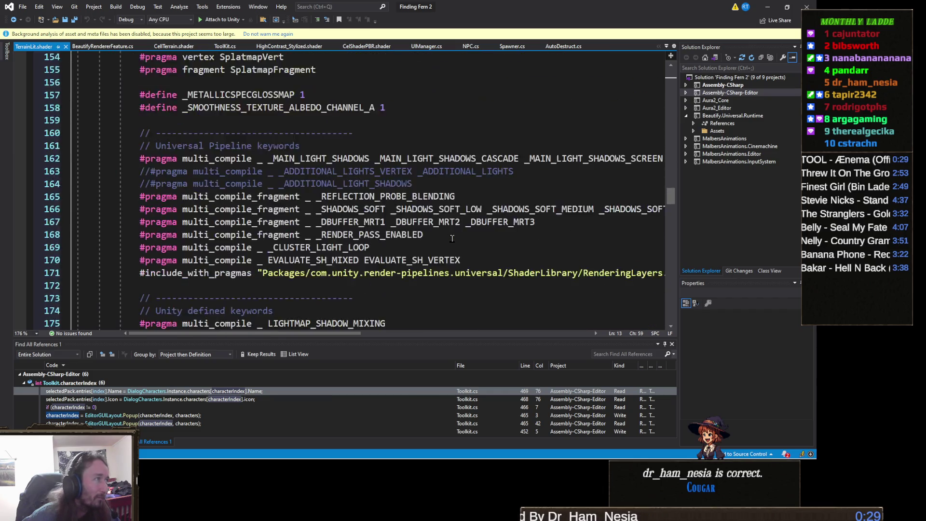
pyautogui.scroll(7, 452, 239)
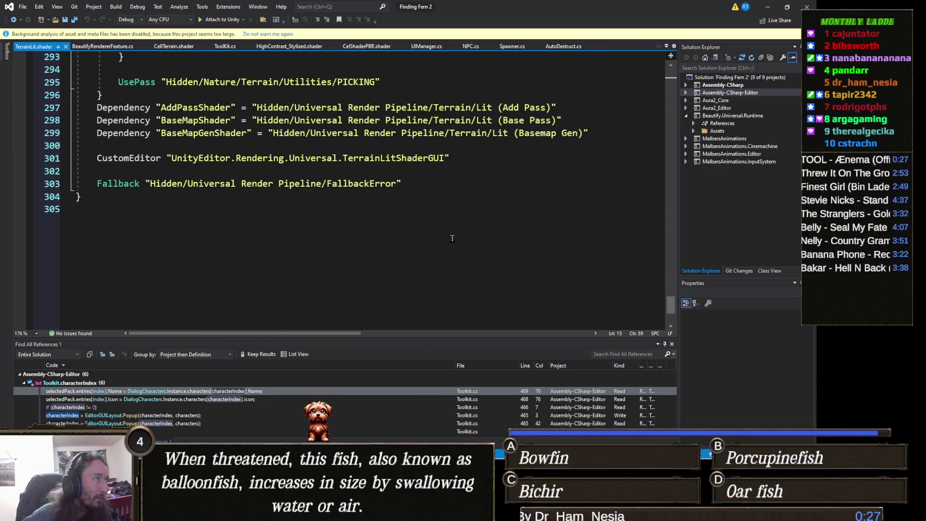
pyautogui.hotkey('ctrl', 'a')
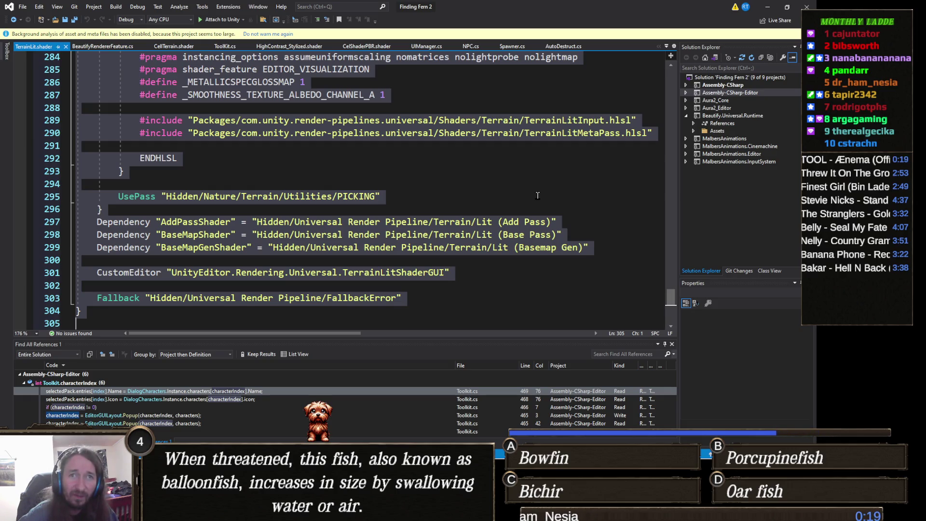
pyautogui.click(768, 7)
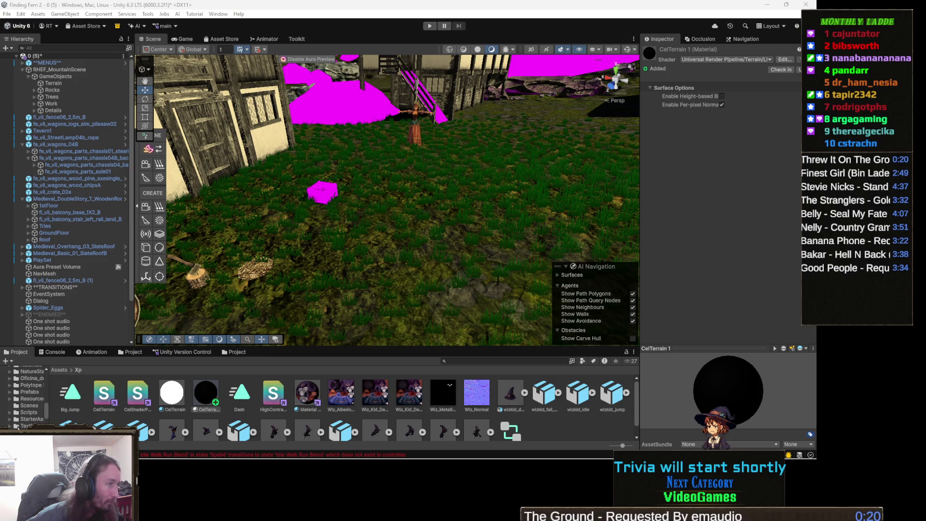
pyautogui.doubleClick(104, 395)
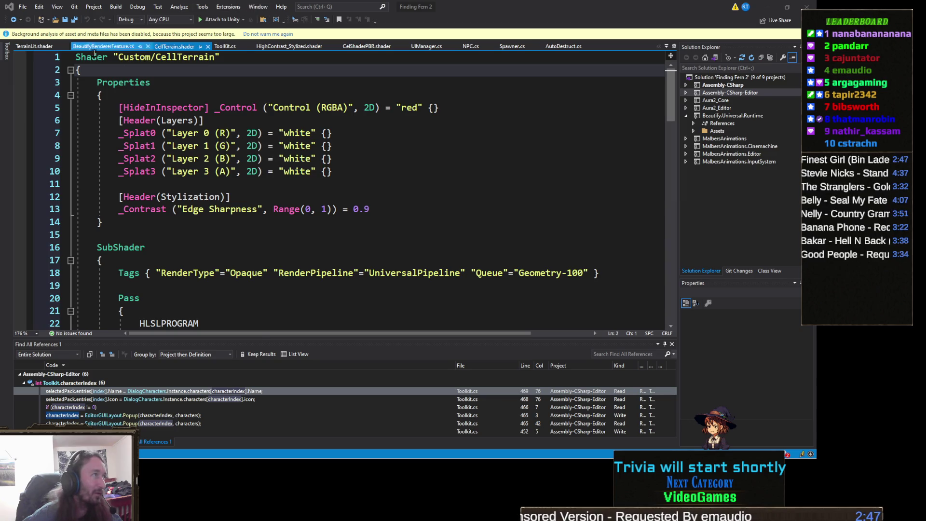
# - Collapse the Custom/CellTerrain shader's whole body in Visual Studio
pyautogui.click(71, 70)
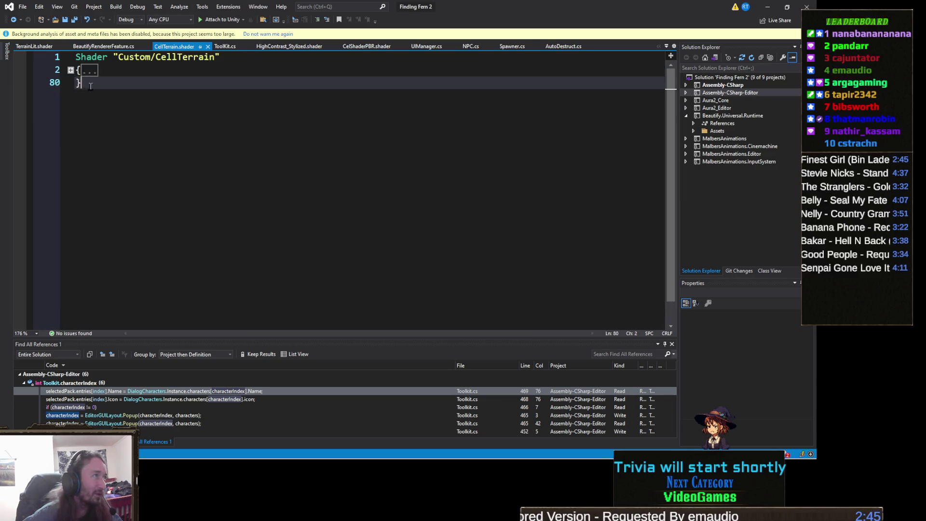
# - Paste the LUMA_HighContrast terrain code over CellTerrain, delete the leftover name line, and save
pyautogui.hotkey('ctrl', 'a')
pyautogui.hotkey('ctrl', 'v')
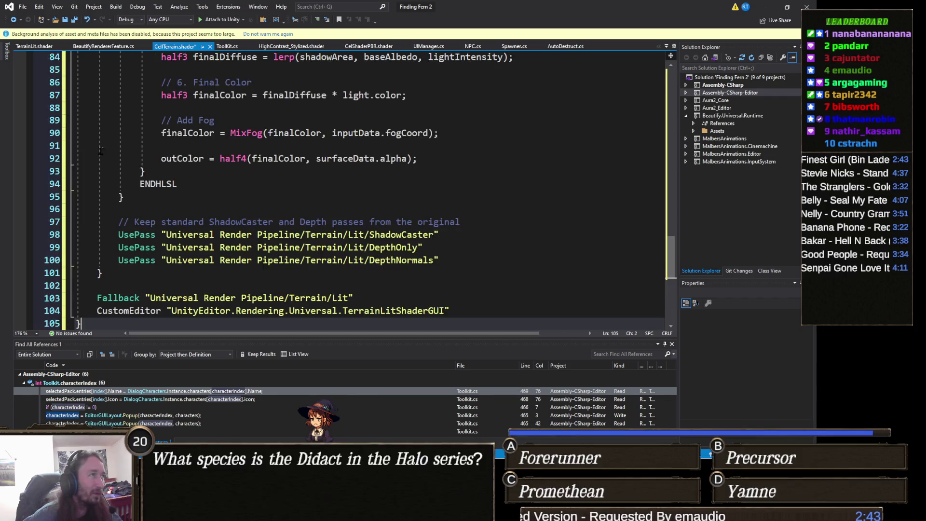
pyautogui.scroll(10, 158, 140)
pyautogui.scroll(15, 158, 140)
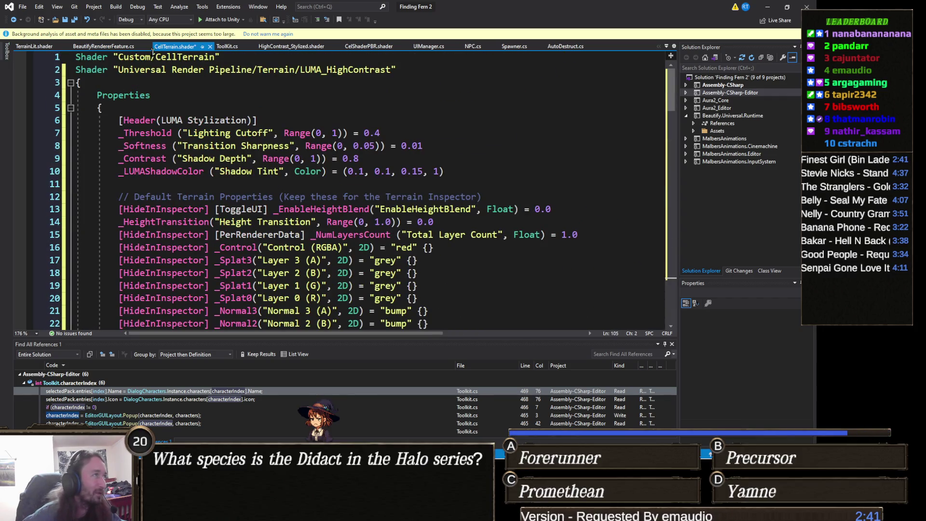
pyautogui.click(54, 57)
pyautogui.press('Delete')
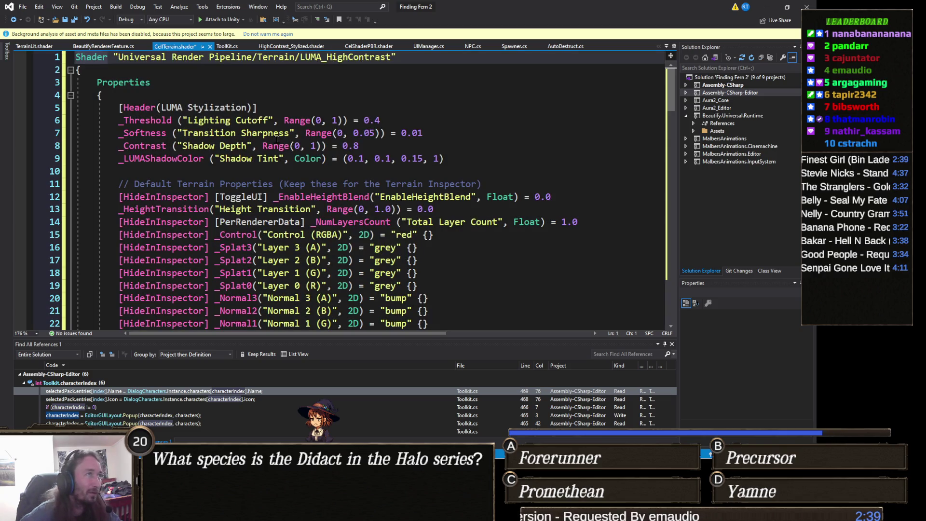
pyautogui.hotkey('ctrl', 's')
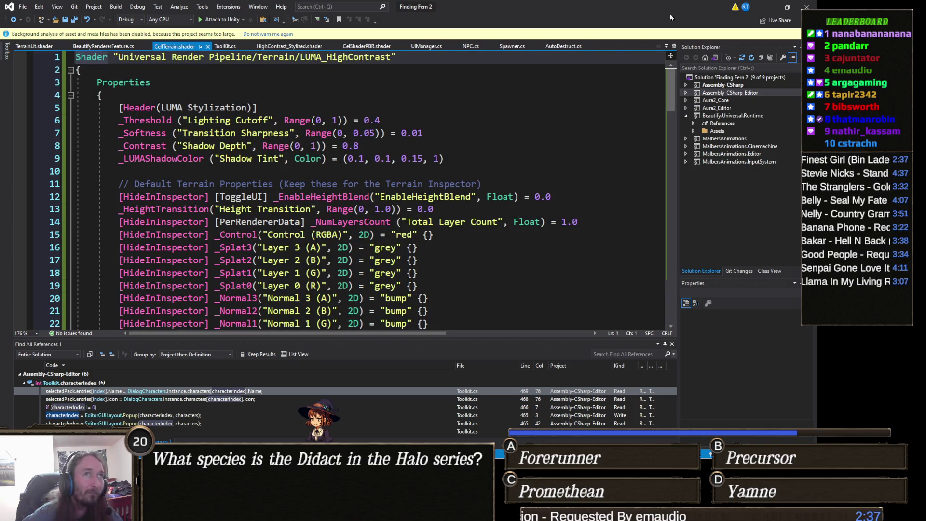
pyautogui.click(768, 6)
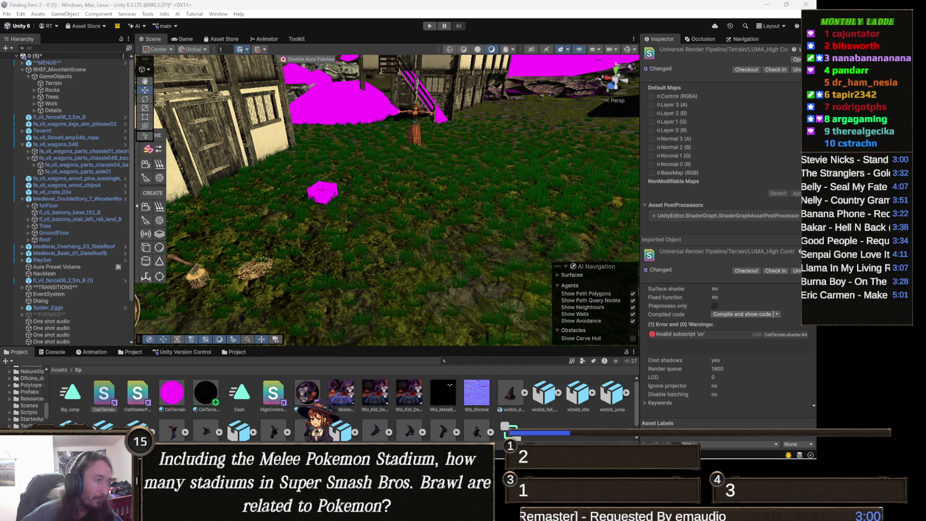
# - Switch back to Visual Studio to edit the CellTerrain shader code
pyautogui.hotkey('alt', 'Tab')
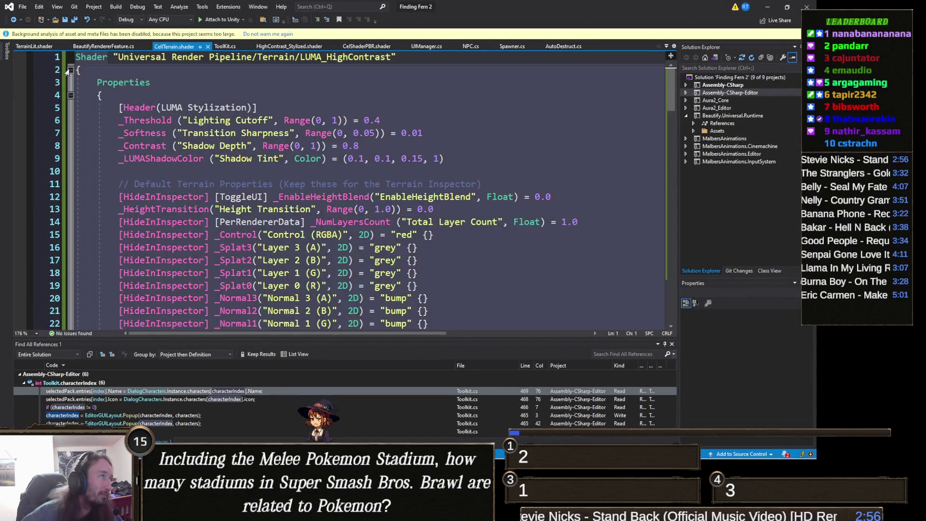
# - Paste the new shader code over CellTerrain again, then undo back to the Custom/CellTerrain name line
pyautogui.click(71, 70)
pyautogui.hotkey('ctrl', 'a')
pyautogui.hotkey('ctrl', 'v')
pyautogui.scroll(15, 79, 102)
pyautogui.scroll(13, 79, 102)
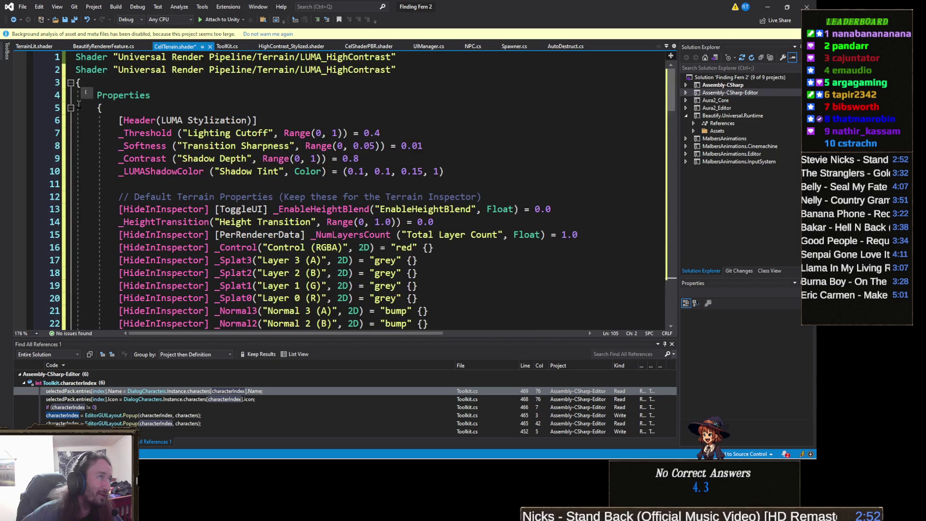
pyautogui.click(47, 59)
pyautogui.press('Delete')
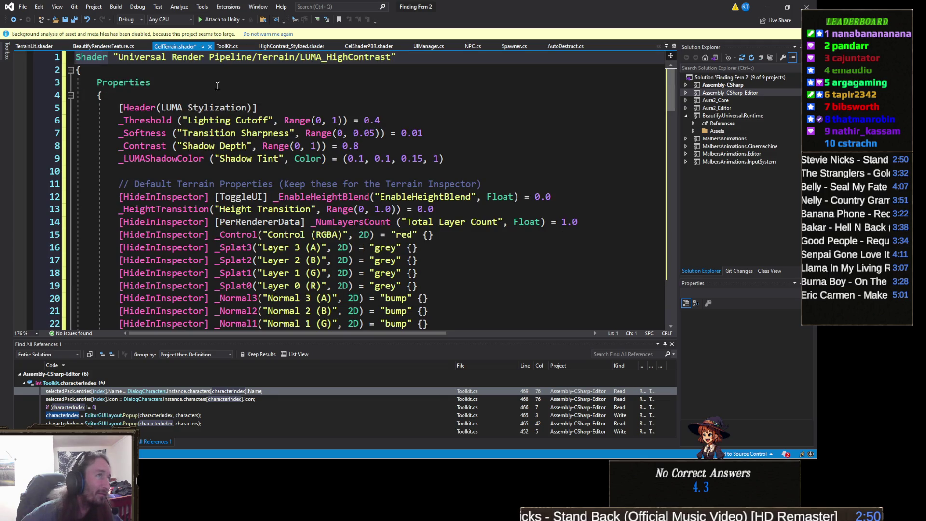
pyautogui.hotkey('ctrl', 'z')
pyautogui.hotkey('ctrl', 'z')
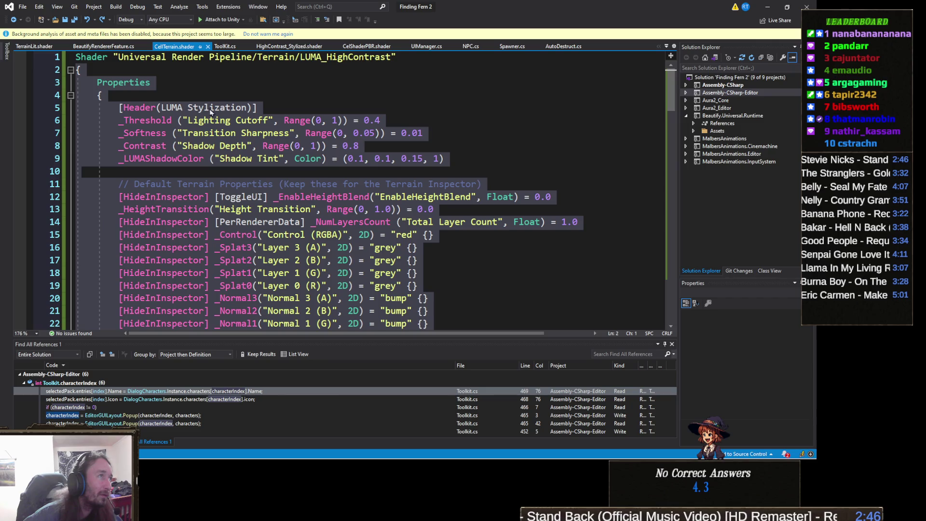
pyautogui.hotkey('ctrl', 'z')
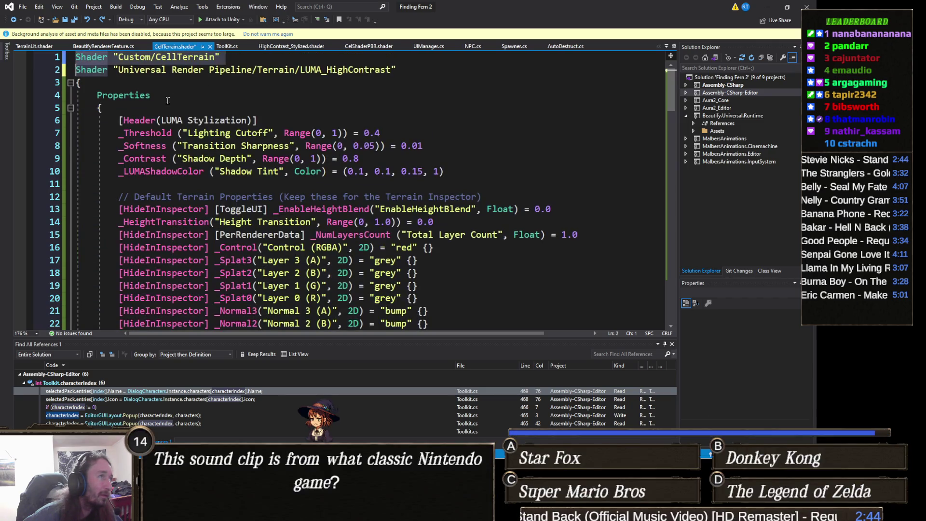
# - Delete the duplicate Universal Render Pipeline shader name line and save CellTerrain.shader
pyautogui.hotkey('shift', 'Down')
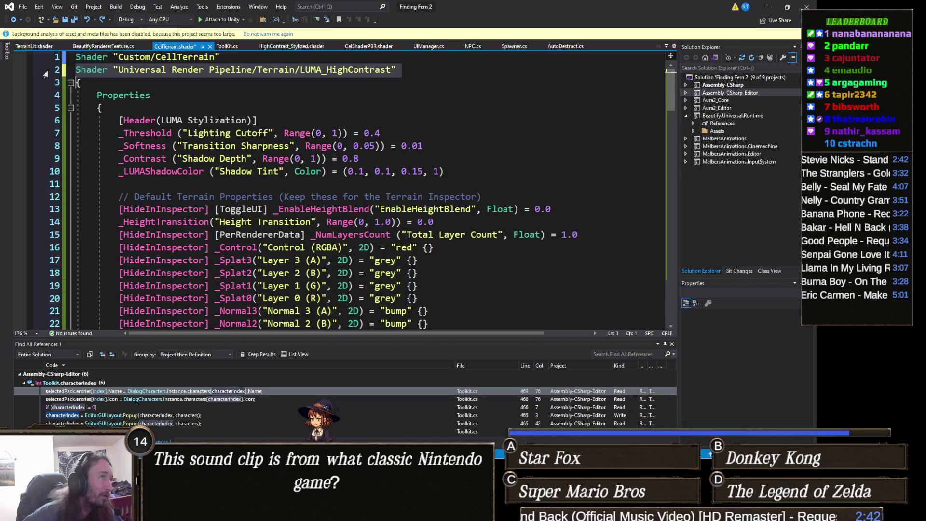
pyautogui.press('Delete')
pyautogui.hotkey('ctrl', 's')
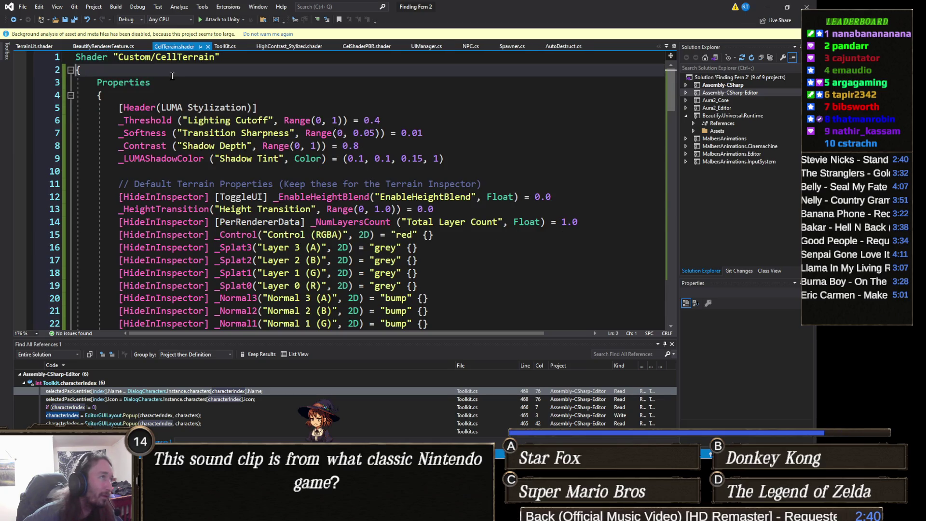
pyautogui.click(768, 7)
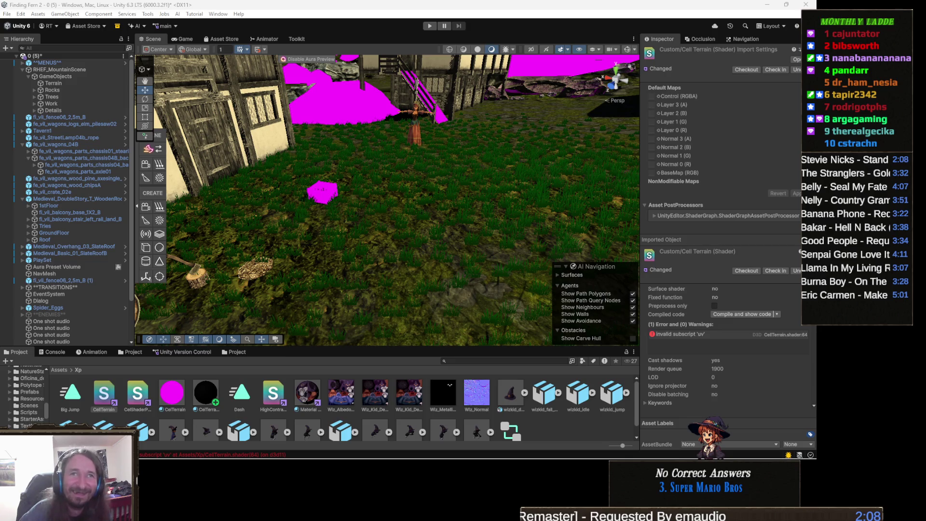
# - Bring the CellTerrain shader code back up from the Visual Studio taskbar thumbnail
pyautogui.moveTo(338, 456)
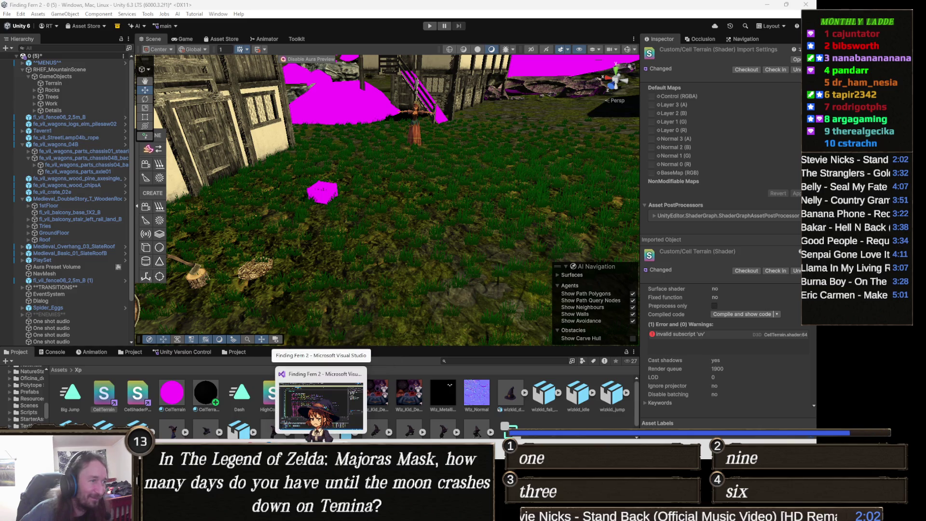
pyautogui.click(321, 405)
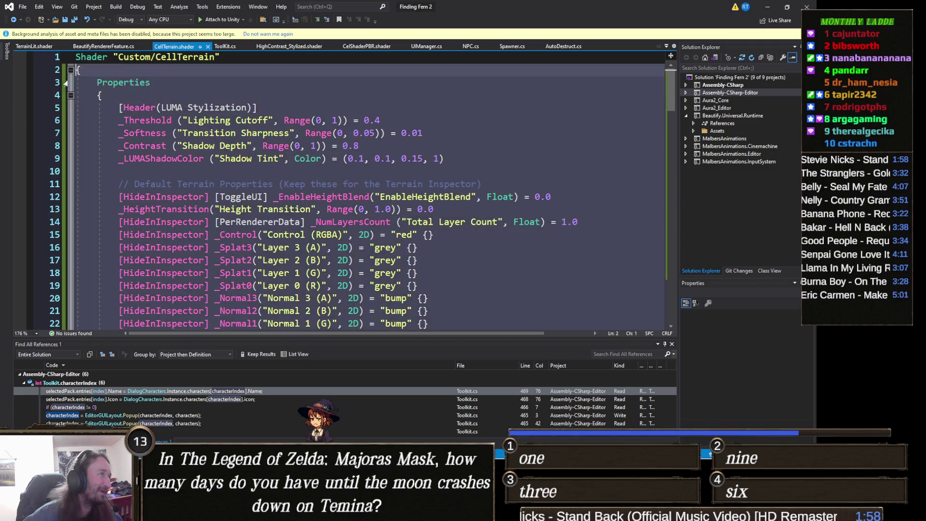
# - Paste the new LUMA terrain code over the old shader body, remove the duplicate Shader line, and save
pyautogui.click(70, 69)
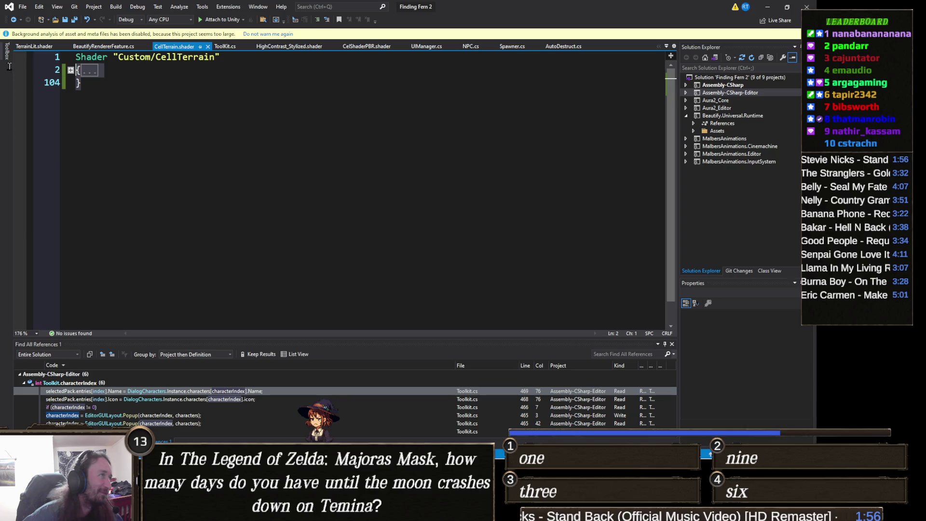
pyautogui.hotkey('ctrl', 'a')
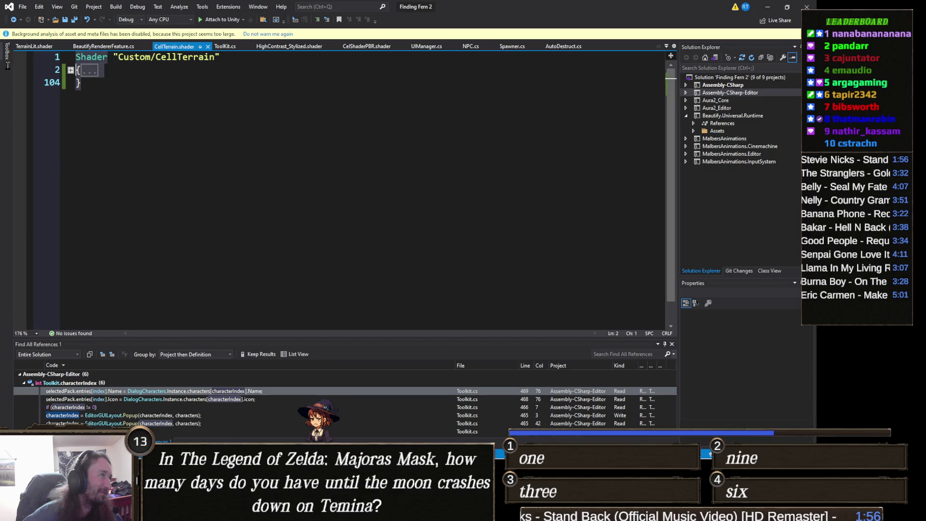
pyautogui.hotkey('ctrl', 'v')
pyautogui.scroll(20, 88, 141)
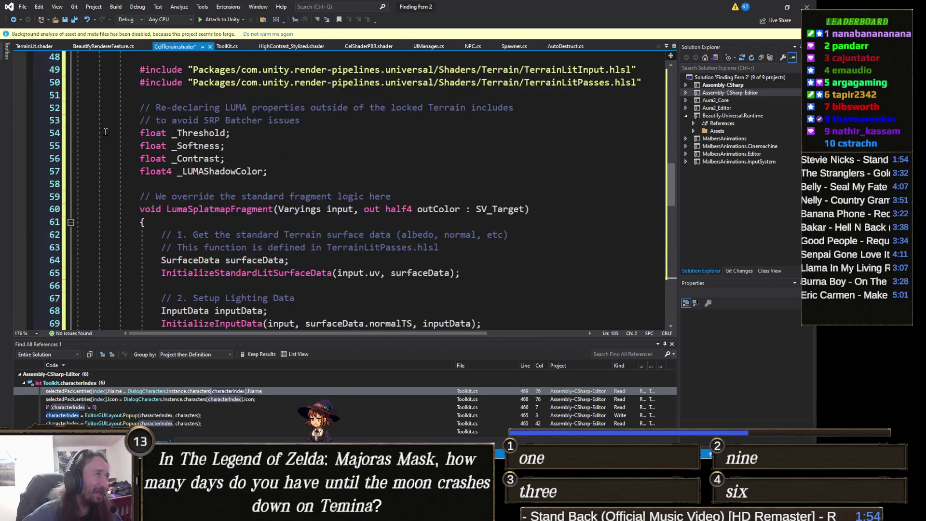
pyautogui.click(55, 72)
pyautogui.press('Delete')
pyautogui.hotkey('ctrl', 's')
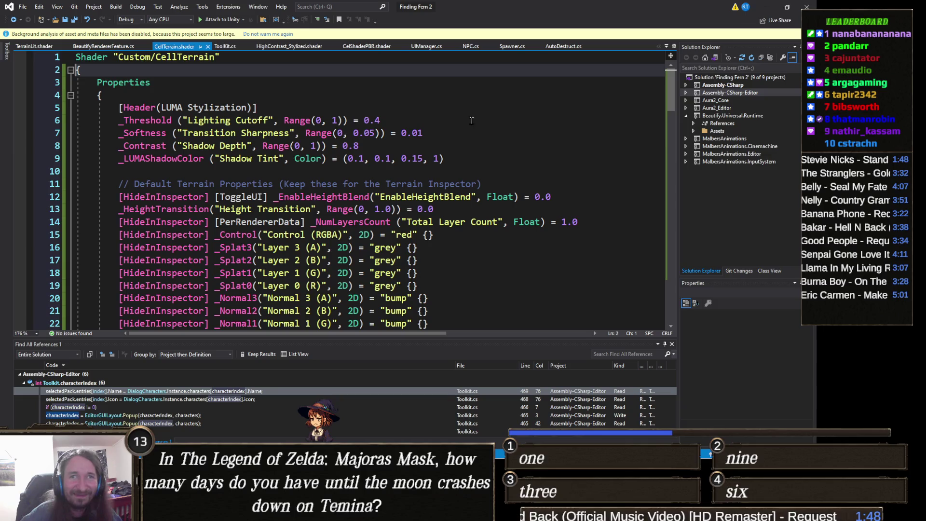
# - Check the recompiled shader in Unity, recheck the pasted code, then return to the Unity editor
pyautogui.click(768, 7)
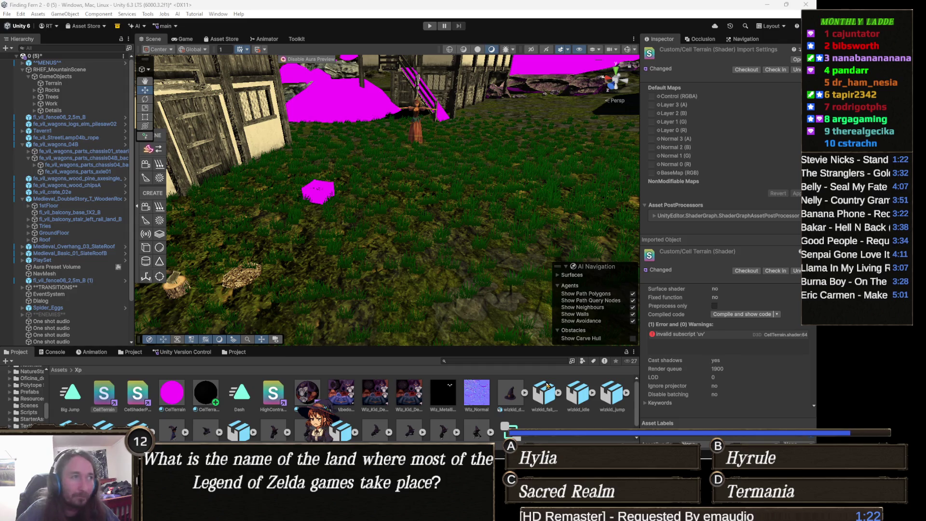
pyautogui.hotkey('alt', 'Tab')
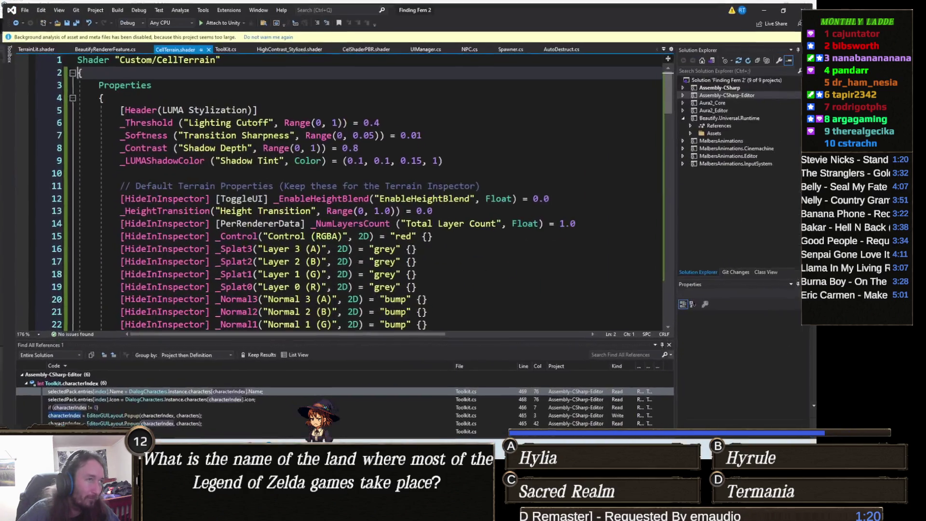
pyautogui.scroll(-3, 351, 282)
pyautogui.scroll(4, 351, 281)
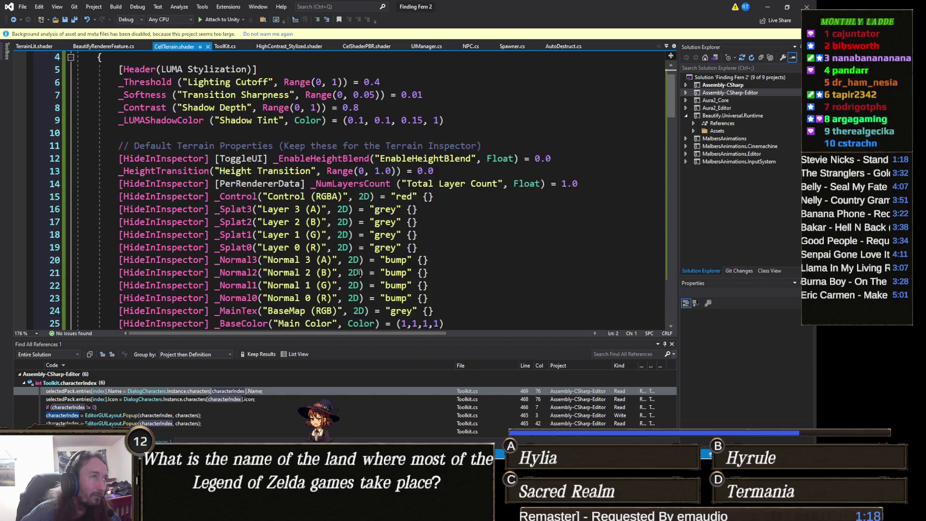
pyautogui.click(768, 7)
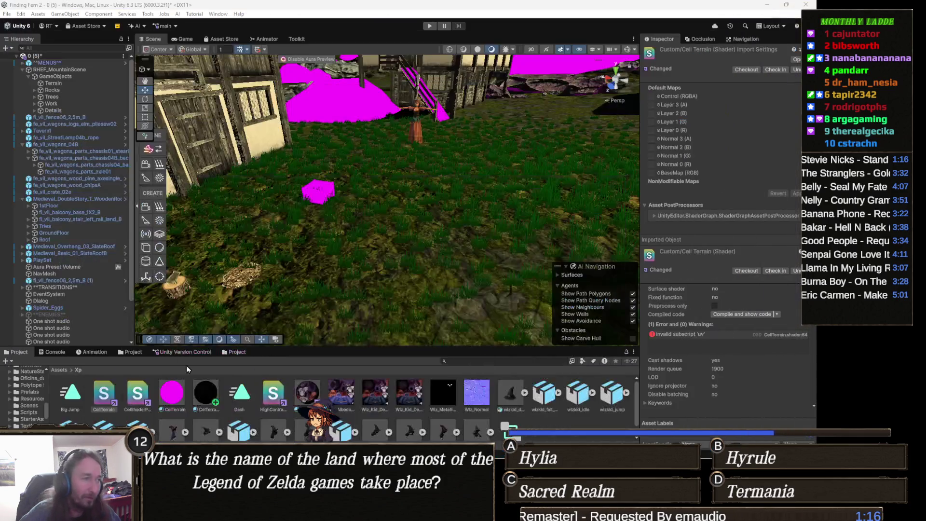
pyautogui.click(145, 399)
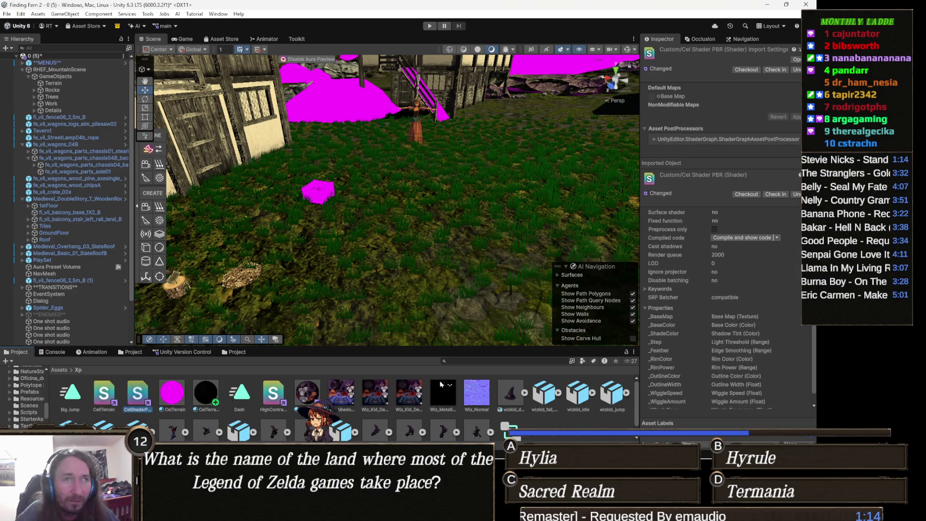
pyautogui.scroll(-1, 743, 308)
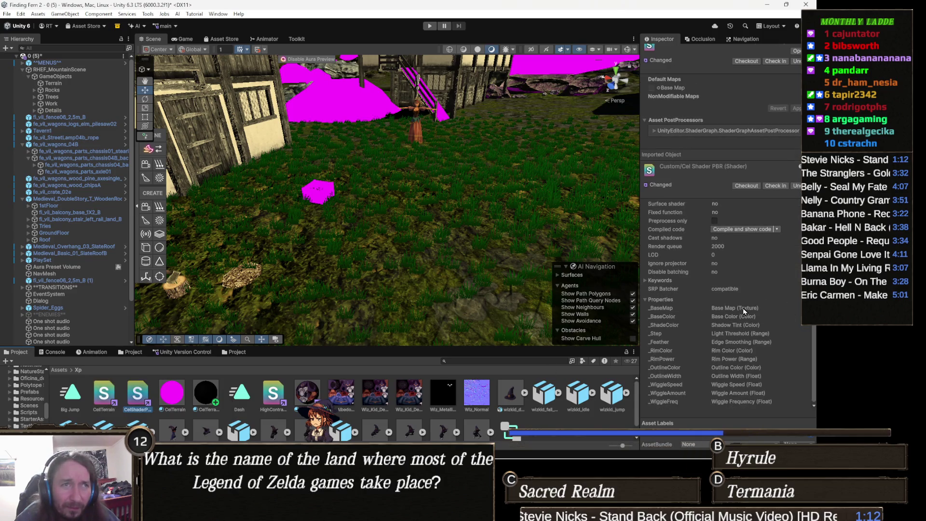
pyautogui.press('Left')
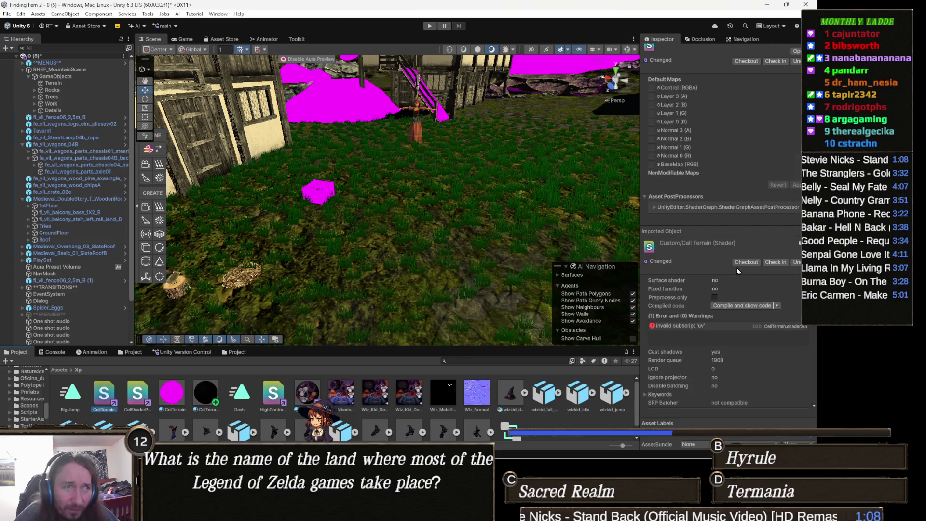
pyautogui.scroll(-5, 740, 279)
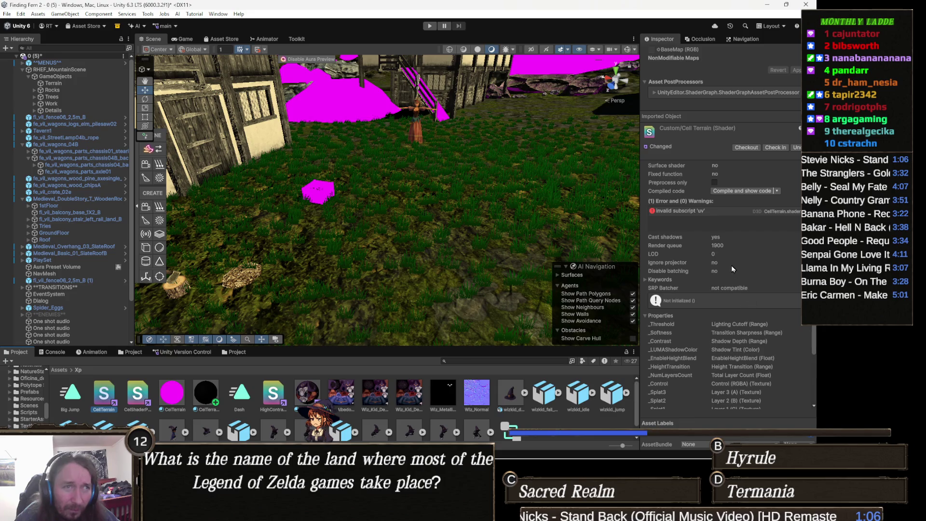
pyautogui.scroll(5, 728, 273)
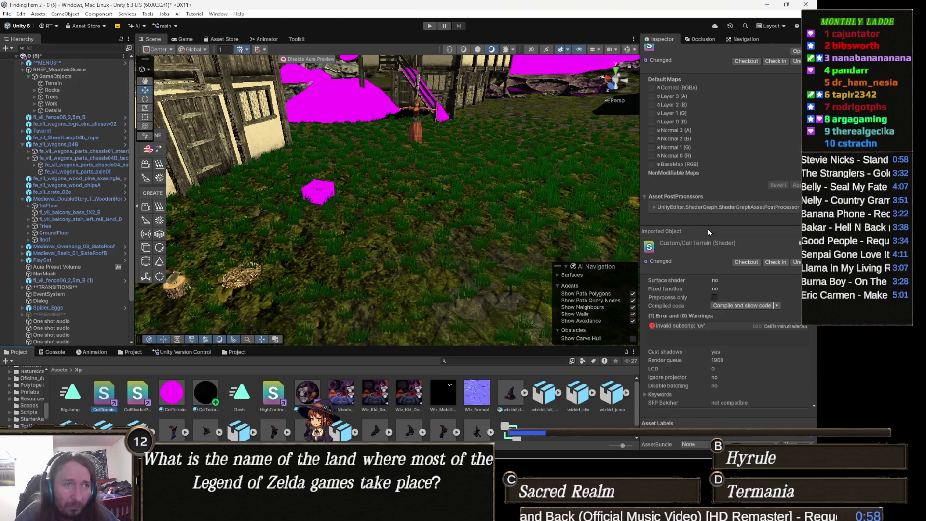
pyautogui.scroll(-4, 703, 226)
pyautogui.scroll(-2, 704, 231)
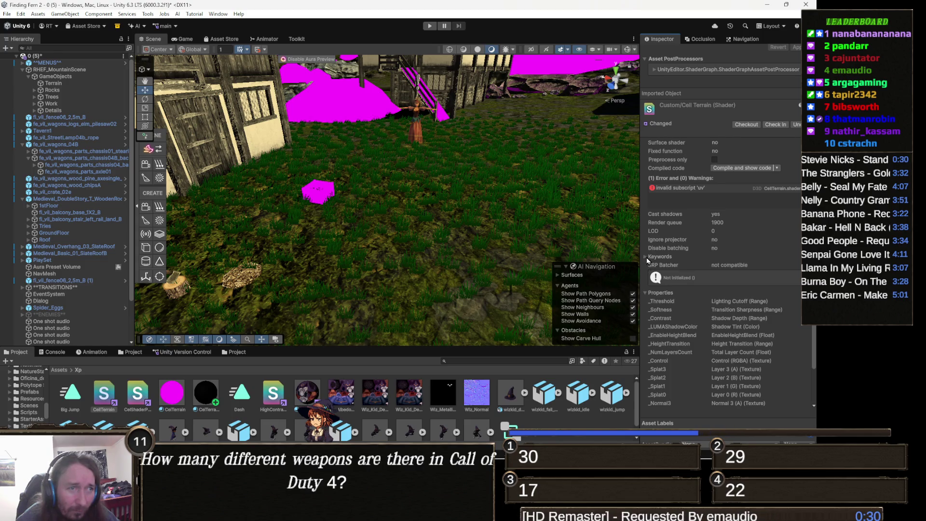
pyautogui.press('super+shift+s')
pyautogui.moveTo(647, 257); pyautogui.dragTo(801, 286)
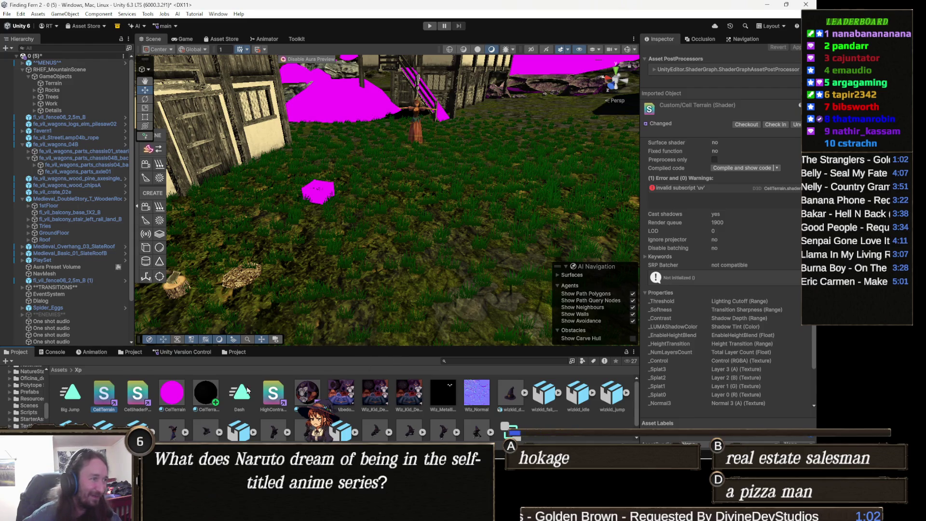
# - Bring the CellTerrain shader code in Visual Studio back to the front
pyautogui.click(321, 449)
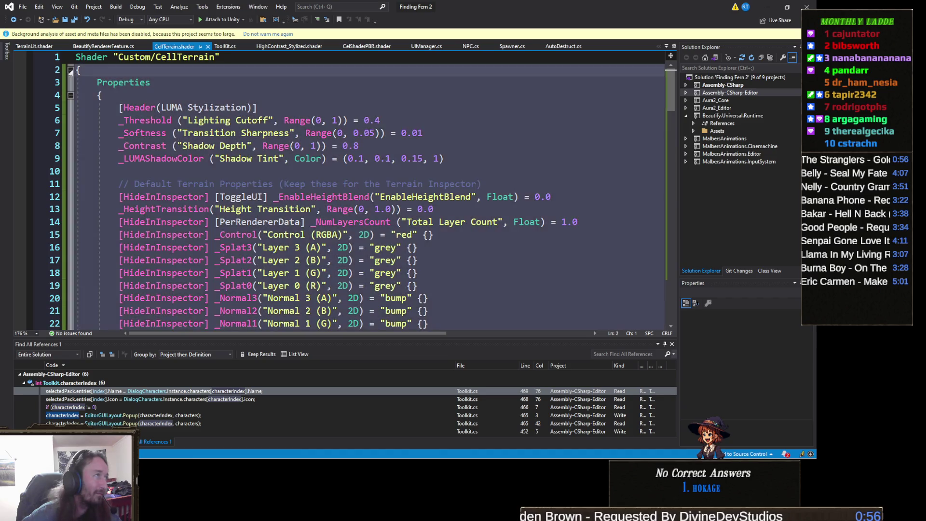
# - Paste the shorter LUMA terrain code over the collapsed old shader and remove its first name line
pyautogui.click(70, 71)
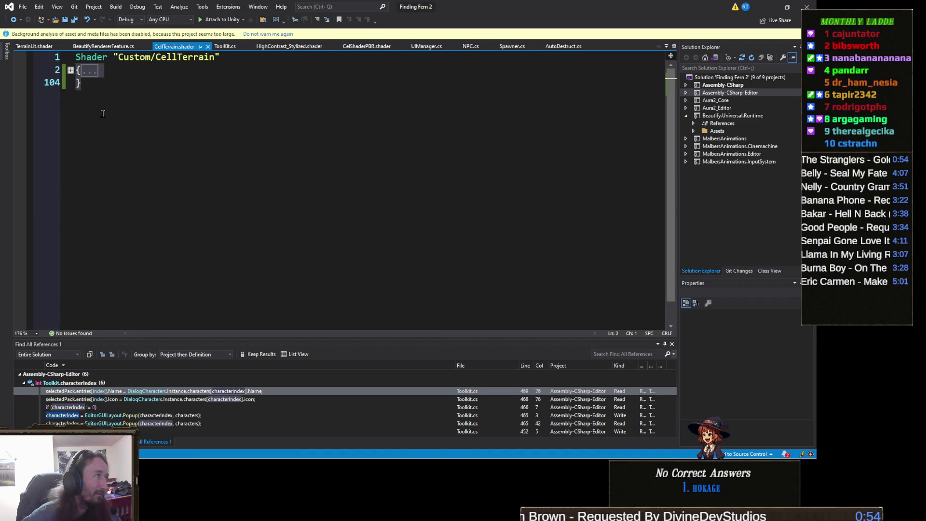
pyautogui.hotkey('ctrl', 'v')
pyautogui.scroll(12, 103, 115)
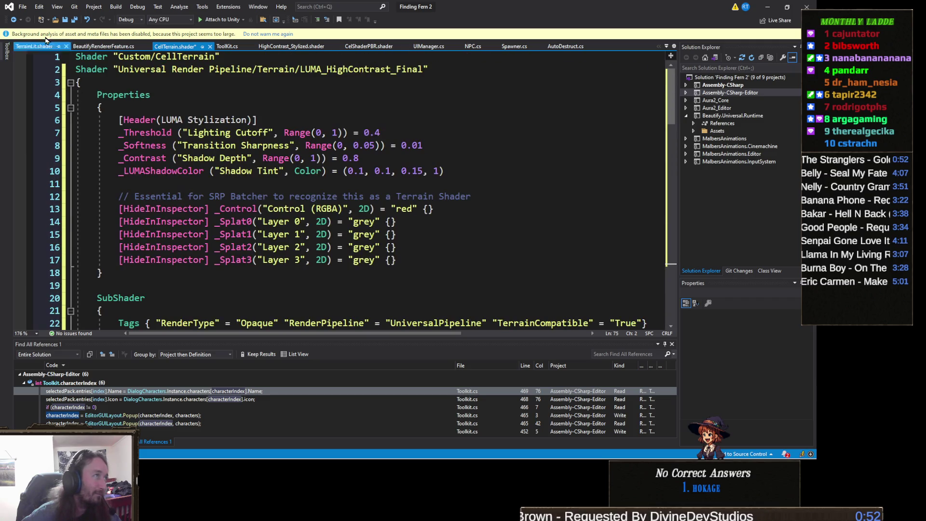
pyautogui.click(52, 57)
pyautogui.press('Delete')
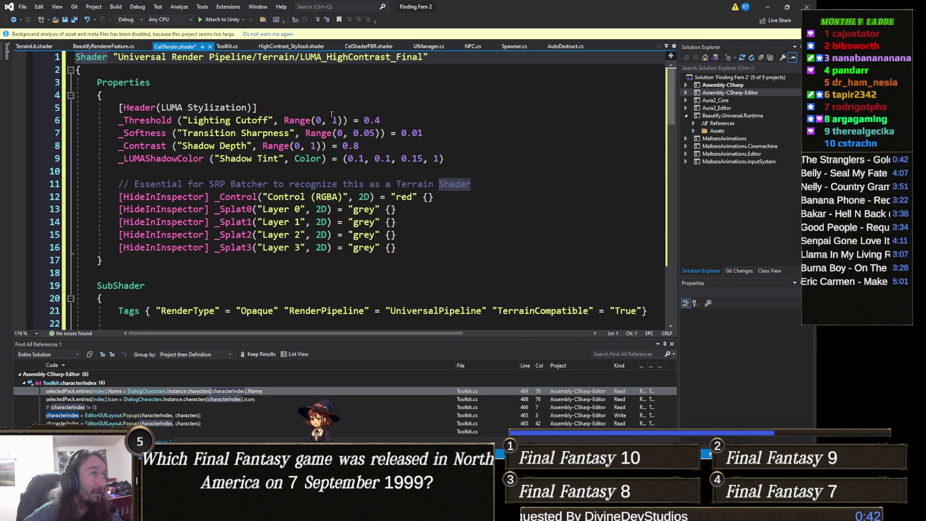
# - Restore 'Custom/CellTerrain' as the shader name and delete the Universal Render Pipeline name line
pyautogui.write('Shader "Custom/CellTerrain"')
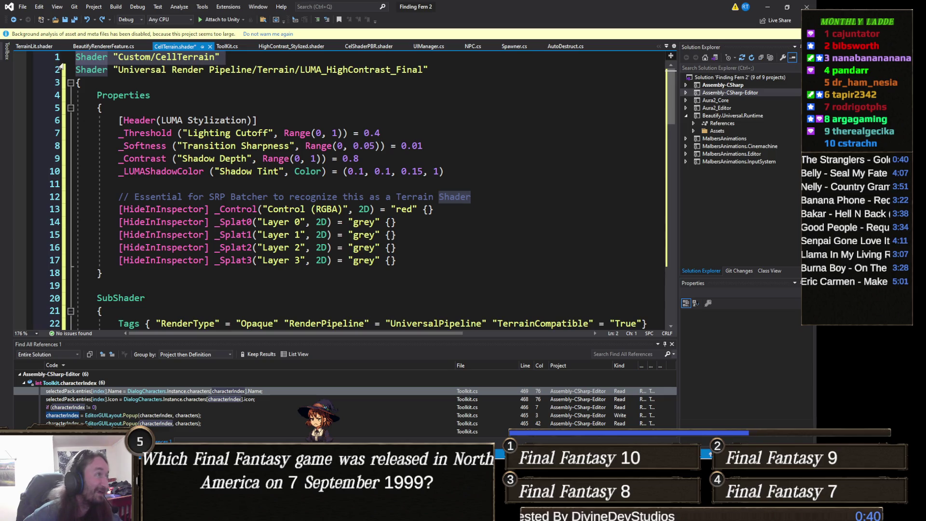
pyautogui.click(61, 70)
pyautogui.press('Delete')
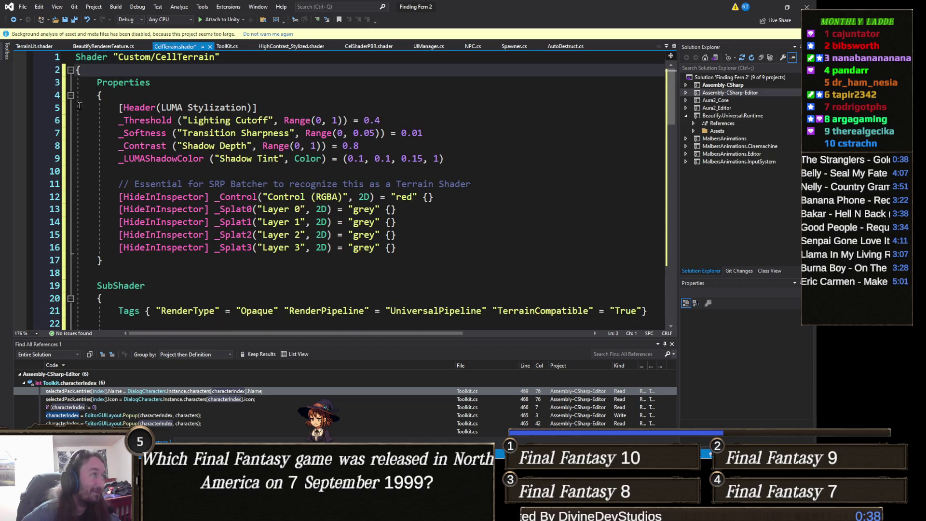
pyautogui.click(152, 82)
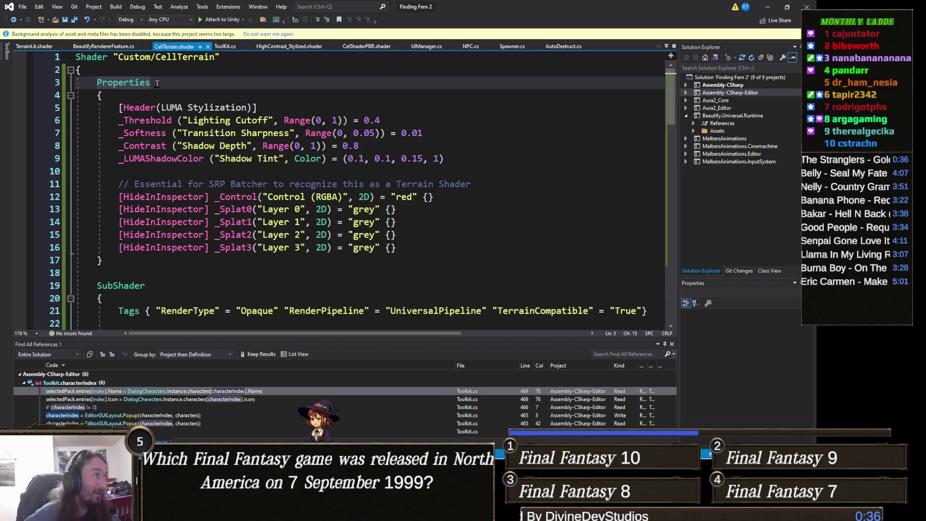